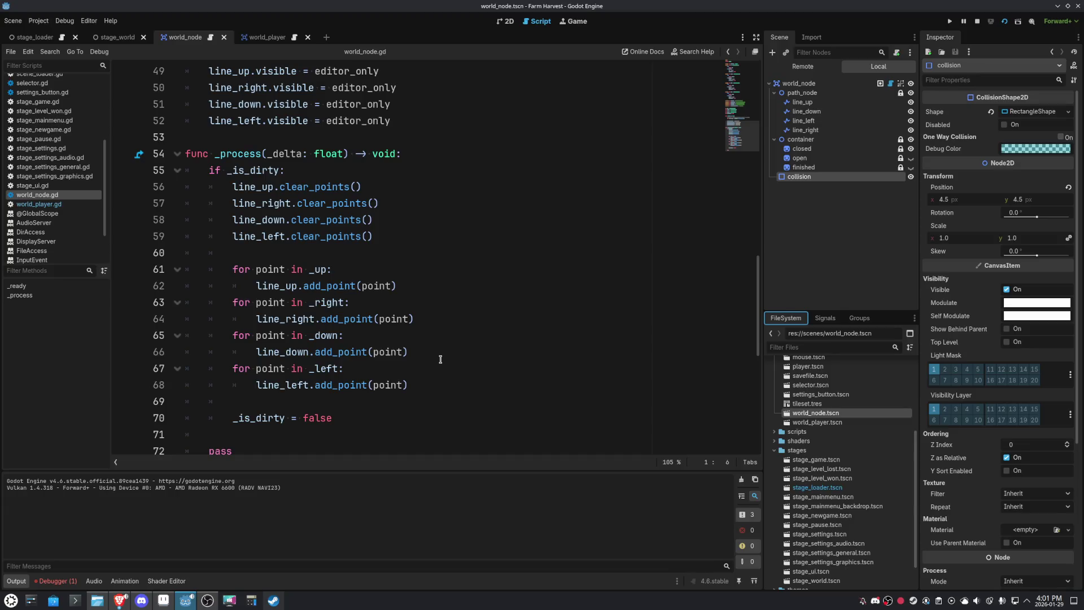
# - Bring up world_player.gd and scroll to the _on_level_node_exited handler near line 69
pyautogui.scroll(-2, 440, 359)
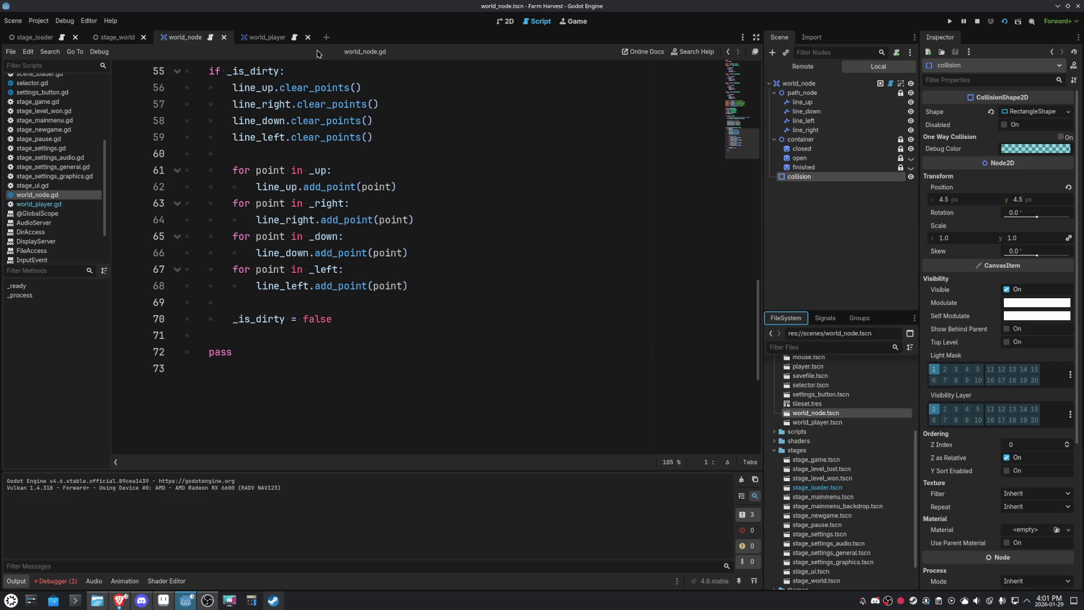
pyautogui.click(265, 37)
pyautogui.scroll(1, 572, 192)
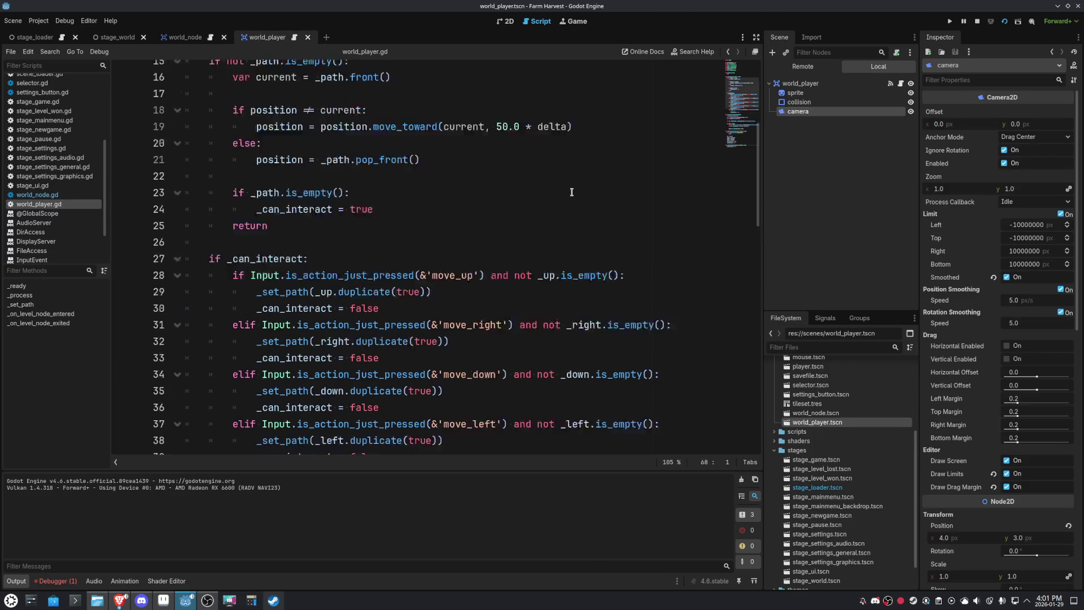
pyautogui.scroll(3, 572, 192)
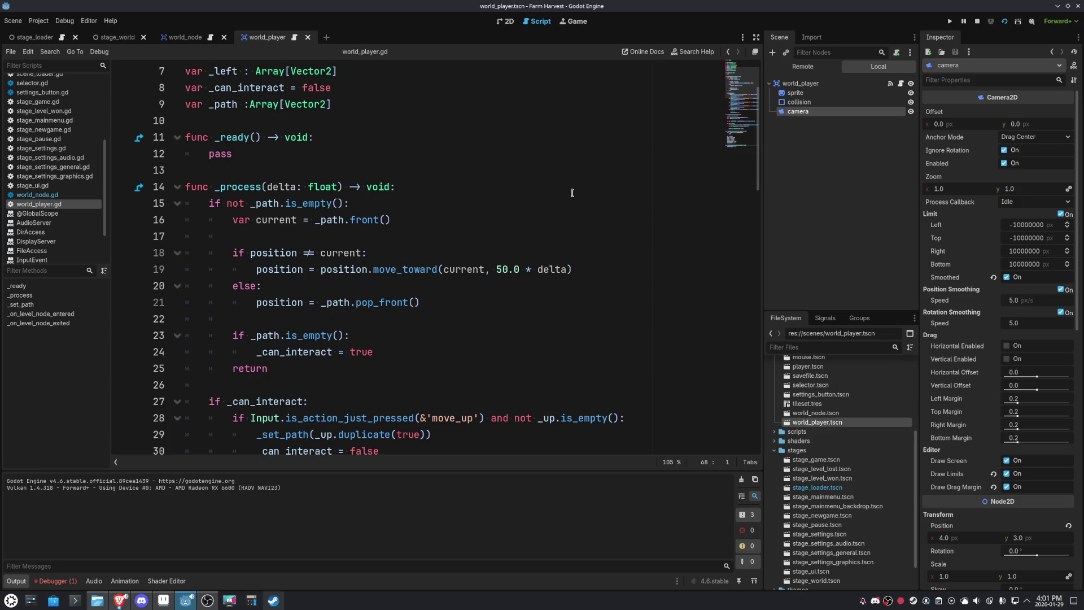
pyautogui.scroll(-6, 572, 192)
pyautogui.scroll(-5, 572, 193)
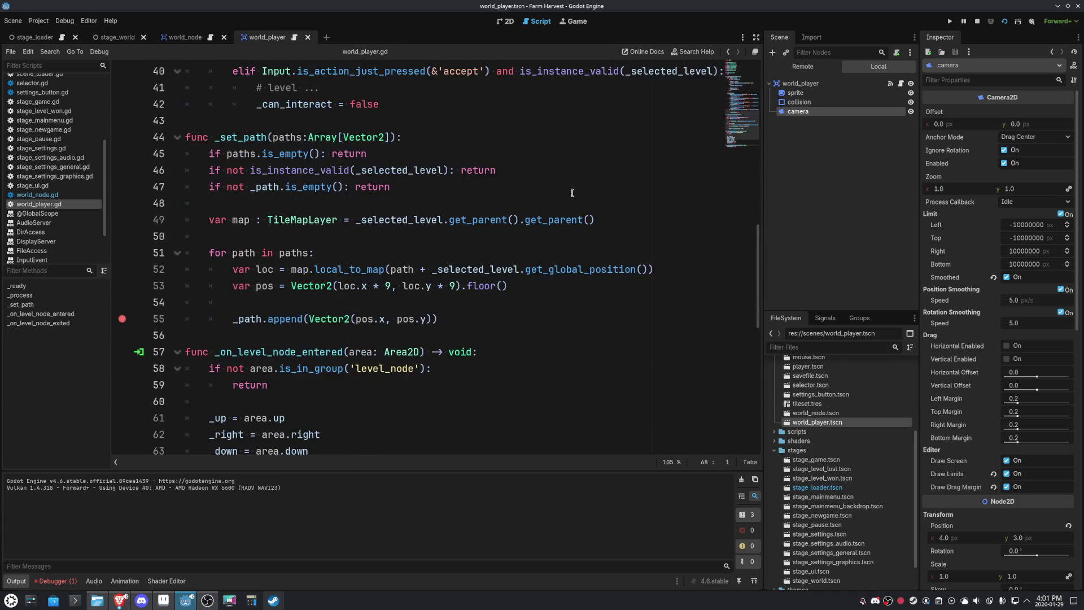
pyautogui.scroll(-2, 572, 193)
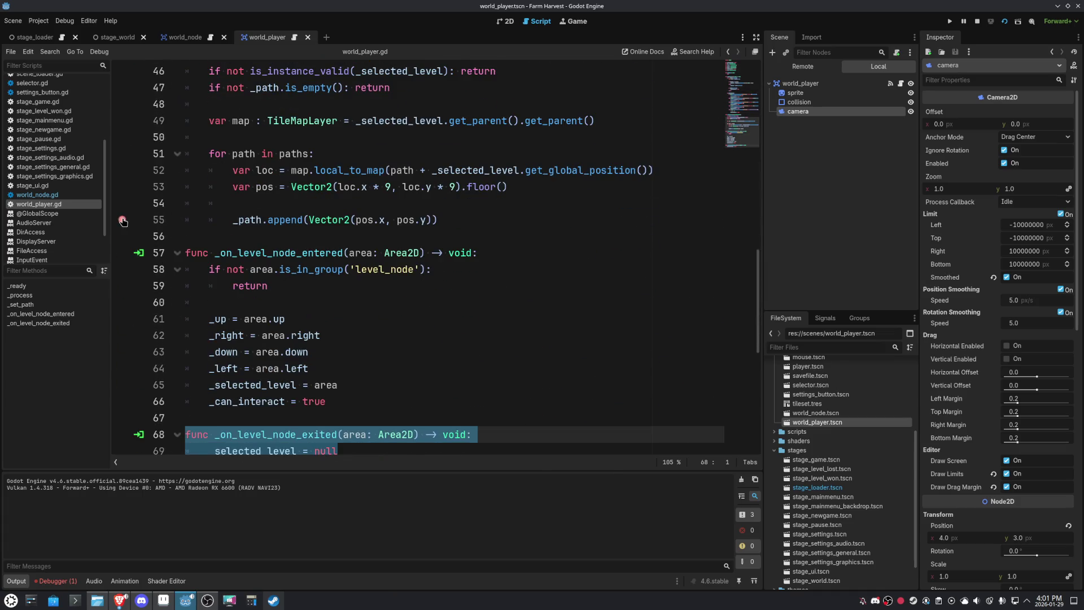
pyautogui.scroll(-3, 434, 275)
# - Replace '_selected_level = null' on line 69 with 'pass' and switch to the stage_world scene
pyautogui.click(349, 306)
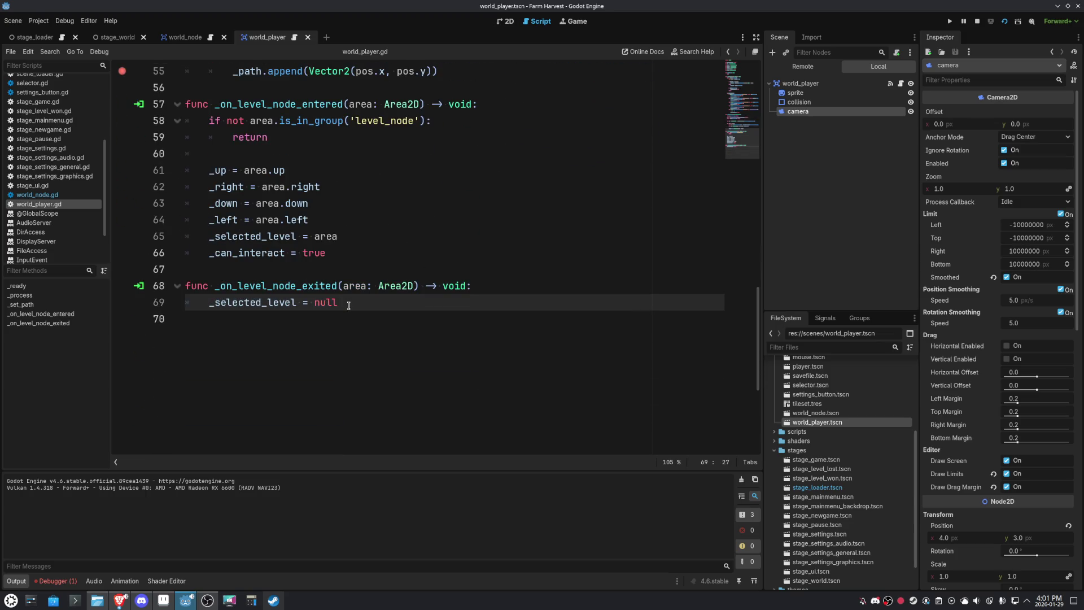
pyautogui.hotkey('shift', 'Home')
pyautogui.write('pass')
pyautogui.hotkey('ctrl', 'Tab')
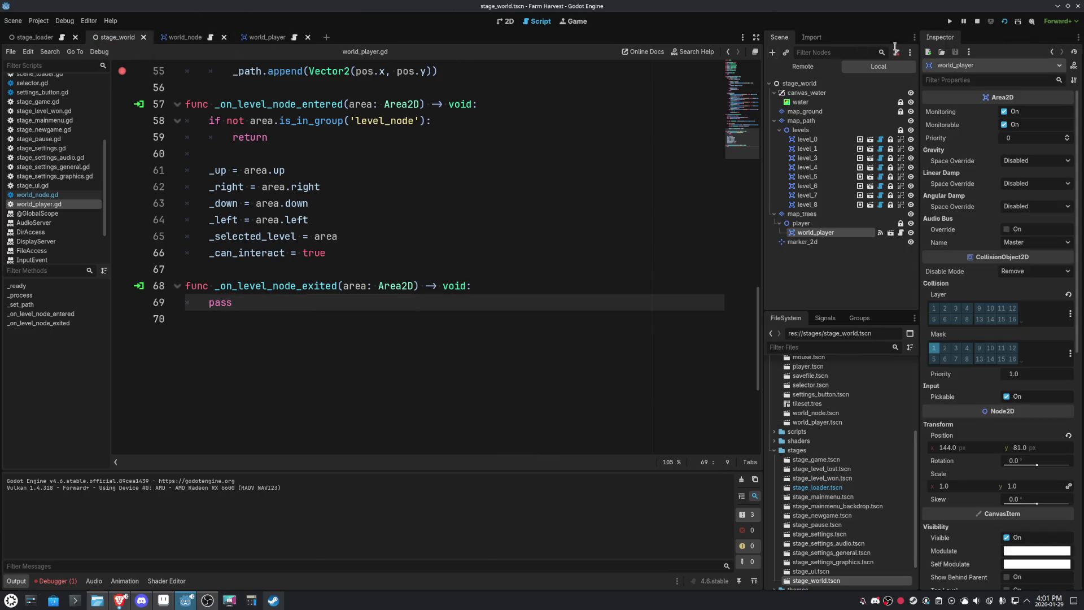
# - Run stage_world, resume past the breakpoint, and remove the line-55 breakpoint
pyautogui.click(1005, 21)
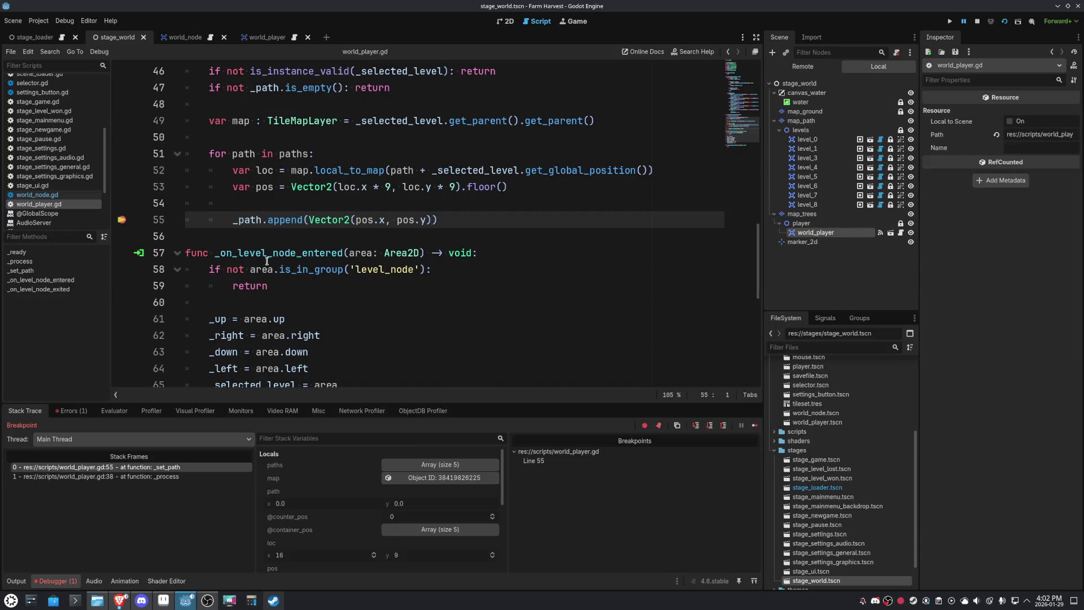
pyautogui.click(755, 425)
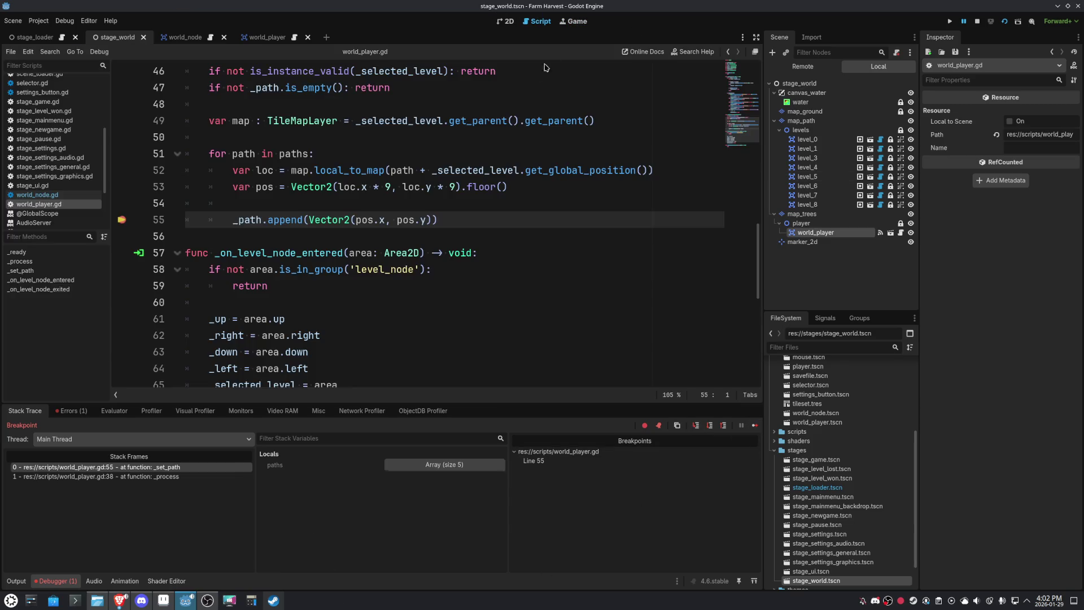
pyautogui.click(574, 21)
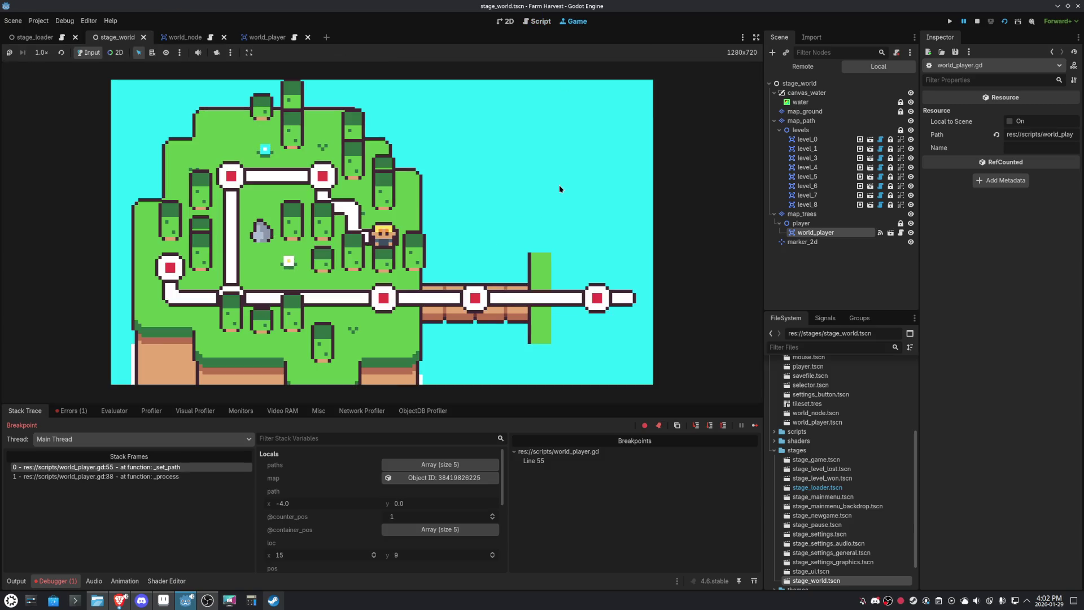
pyautogui.click(537, 20)
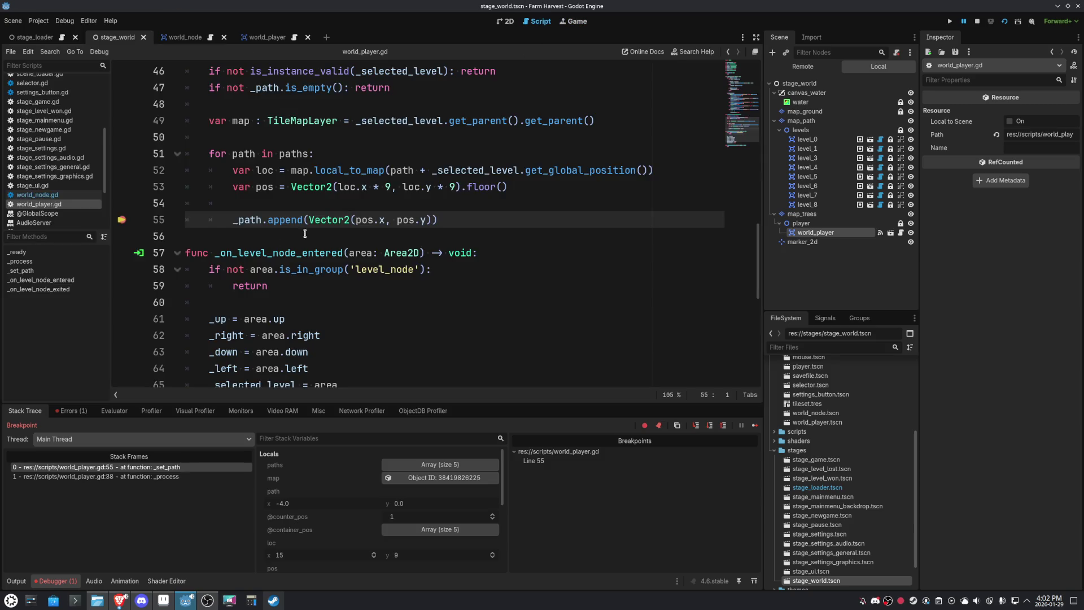
pyautogui.click(131, 219)
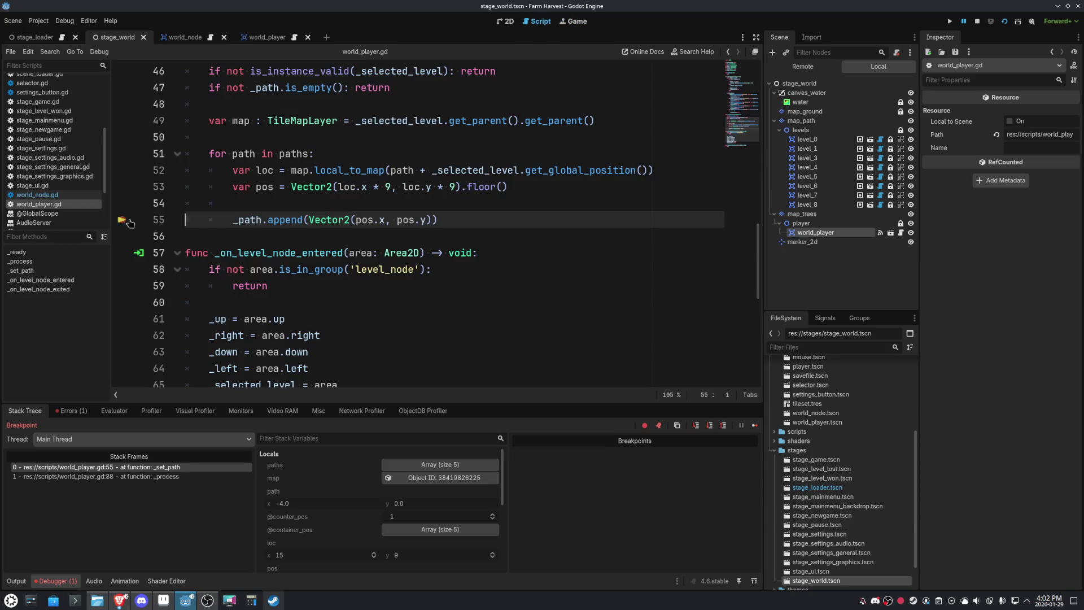
pyautogui.click(756, 426)
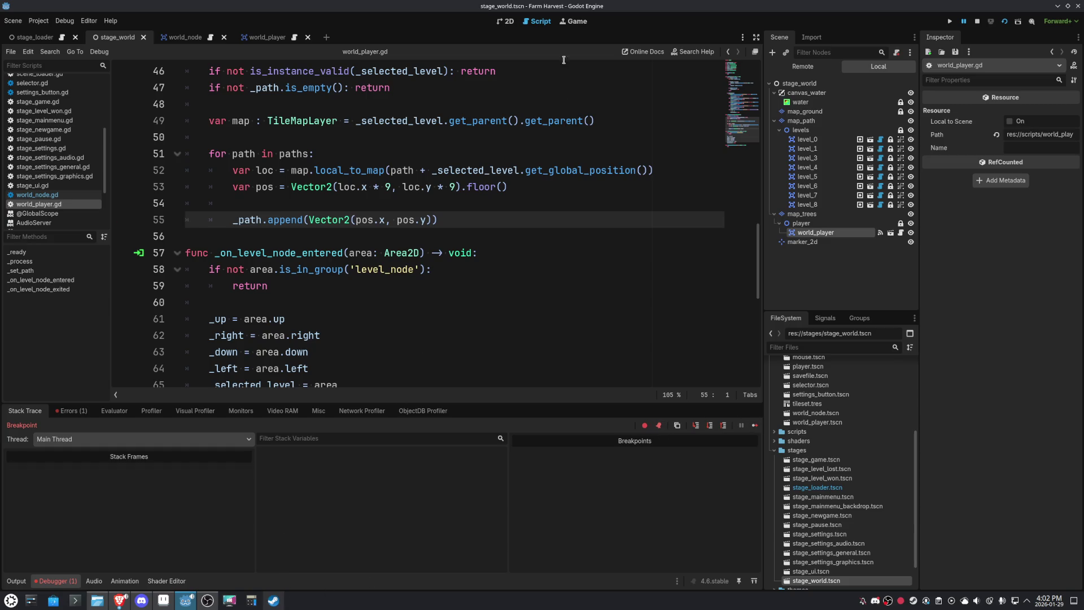
# - Re-set the line-55 breakpoint and pick the red level node in the game to trigger it
pyautogui.click(573, 21)
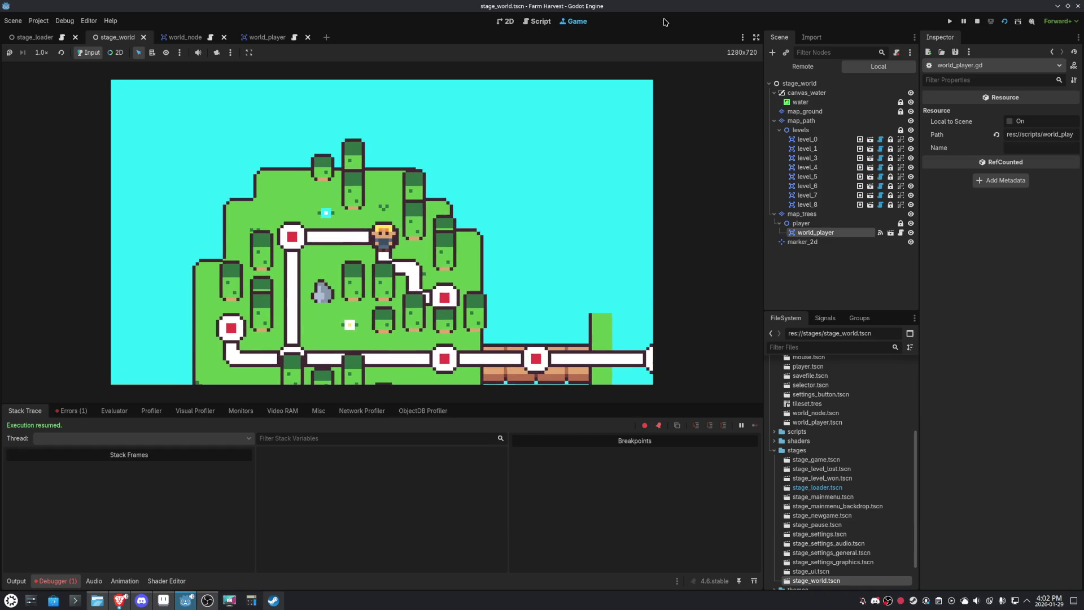
pyautogui.click(540, 21)
pyautogui.click(123, 220)
pyautogui.click(585, 25)
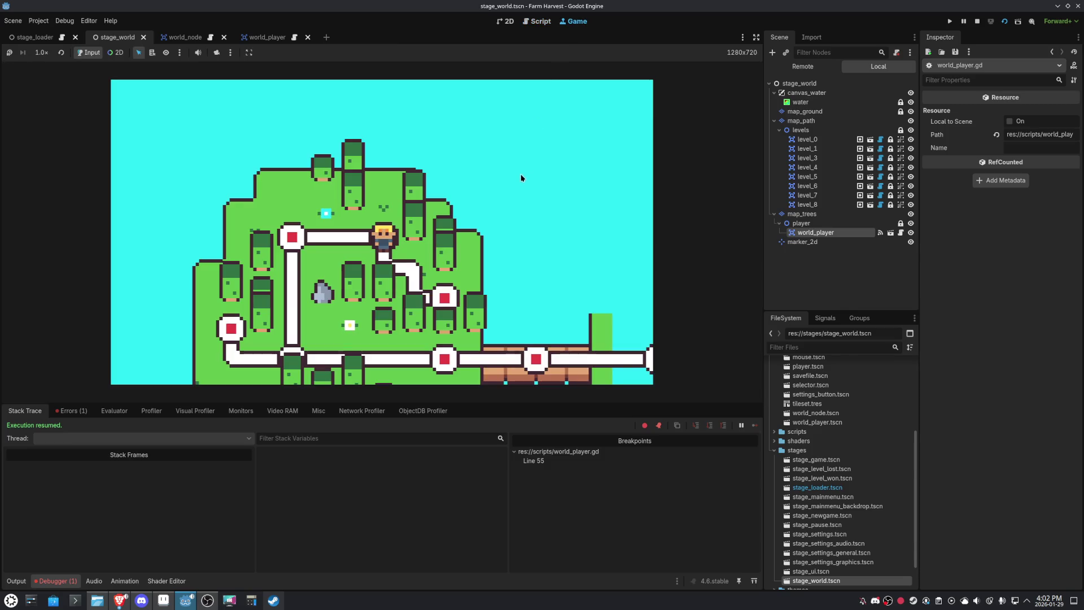
pyautogui.click(448, 294)
pyautogui.scroll(2, 378, 313)
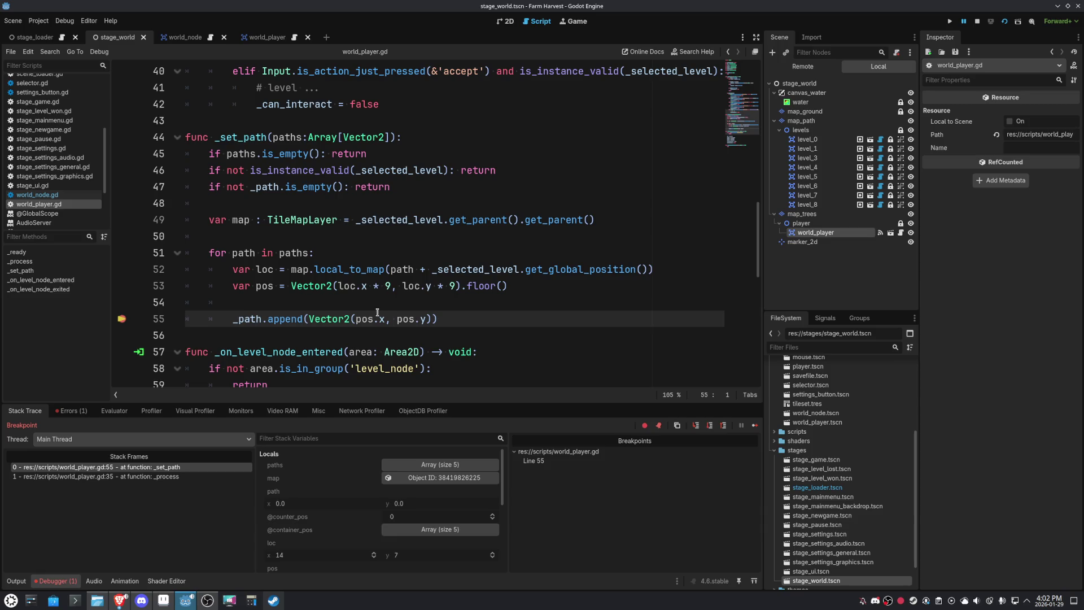
pyautogui.moveTo(362, 318)
pyautogui.moveTo(401, 223)
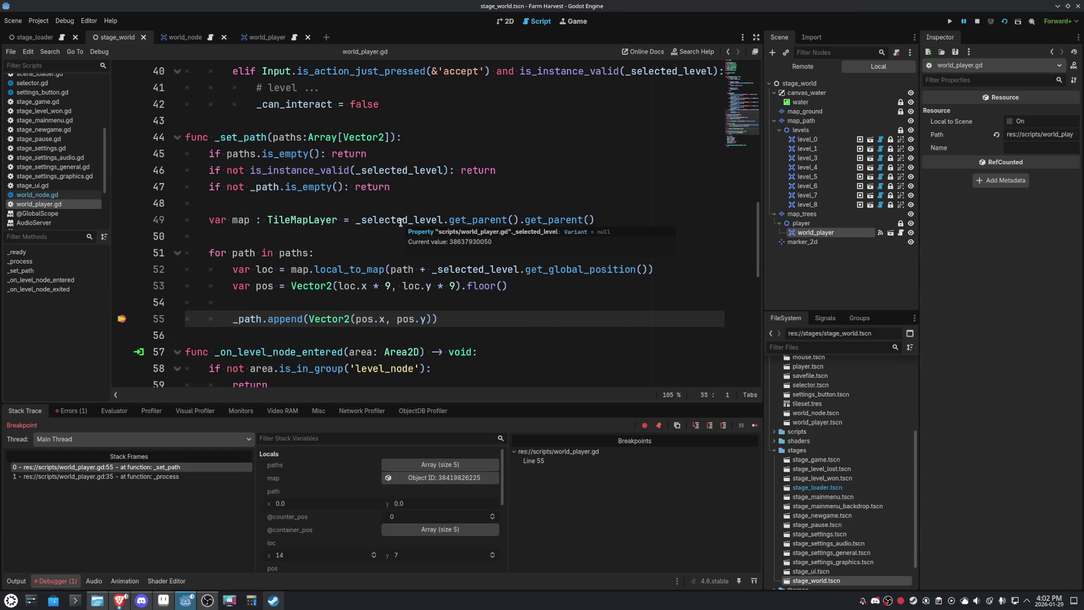
pyautogui.doubleClick(401, 222)
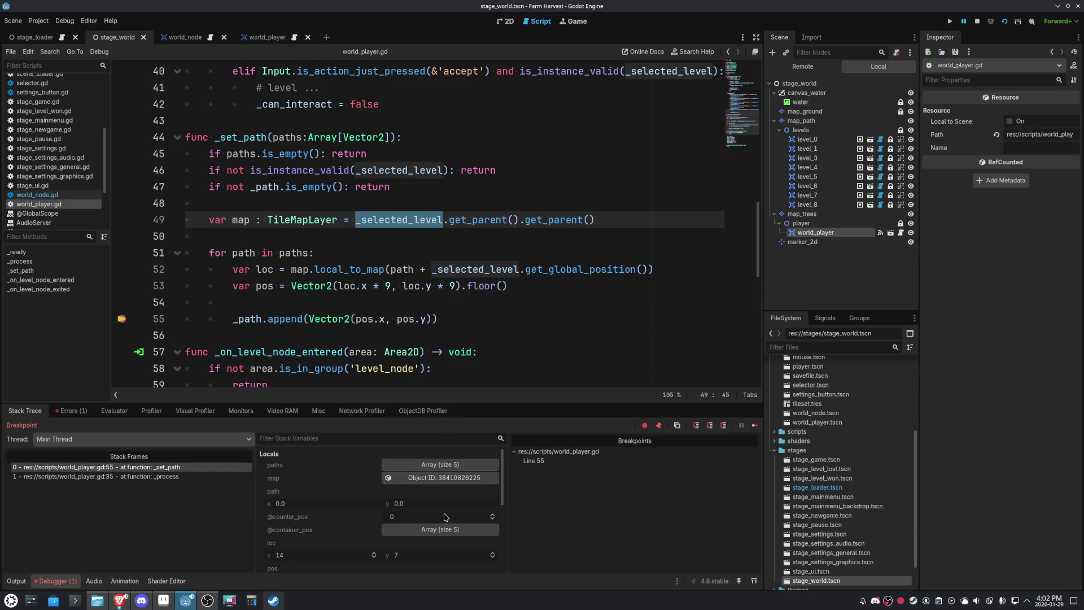
pyautogui.scroll(-3, 446, 516)
pyautogui.scroll(-2, 446, 517)
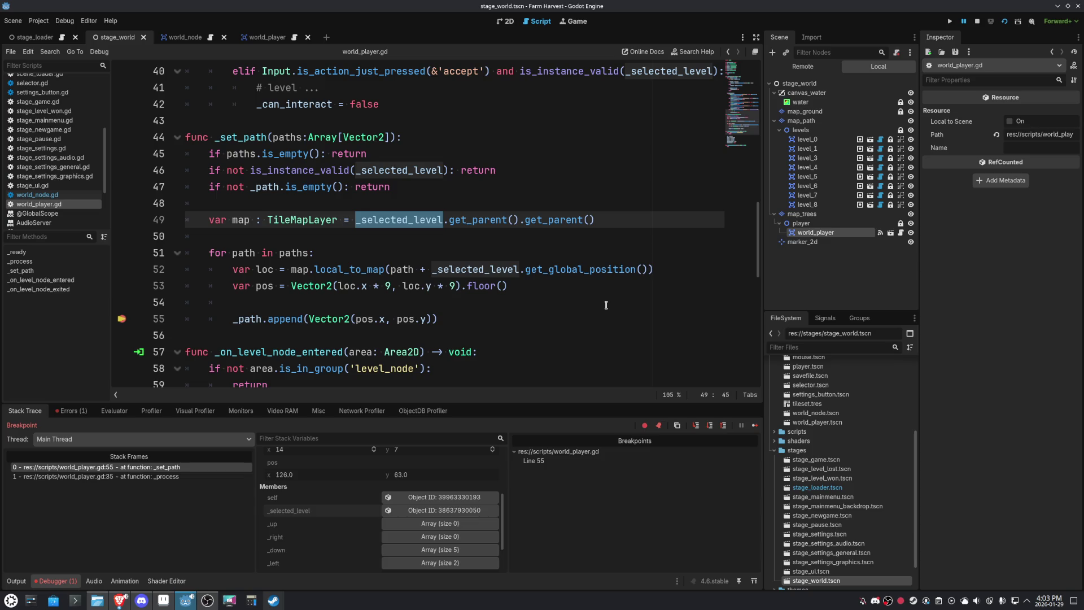
pyautogui.scroll(-3, 444, 539)
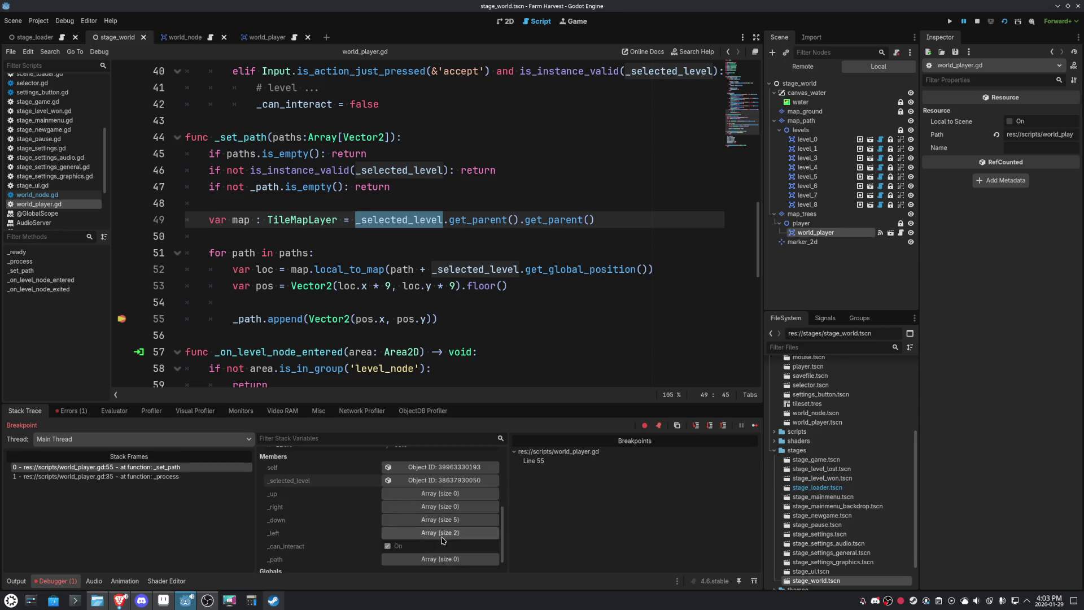
pyautogui.scroll(10, 444, 539)
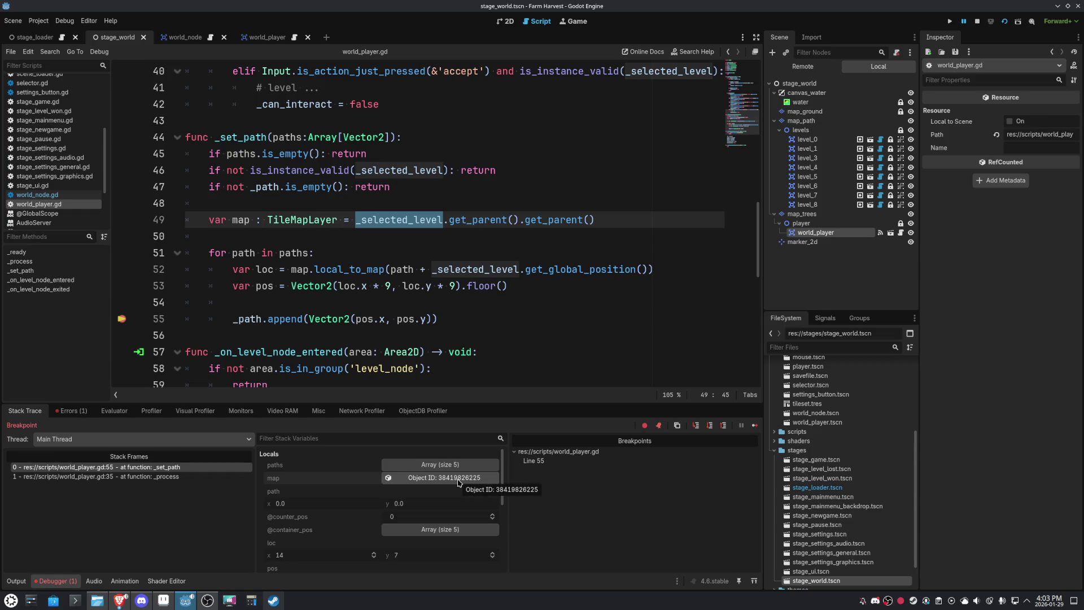
pyautogui.click(177, 477)
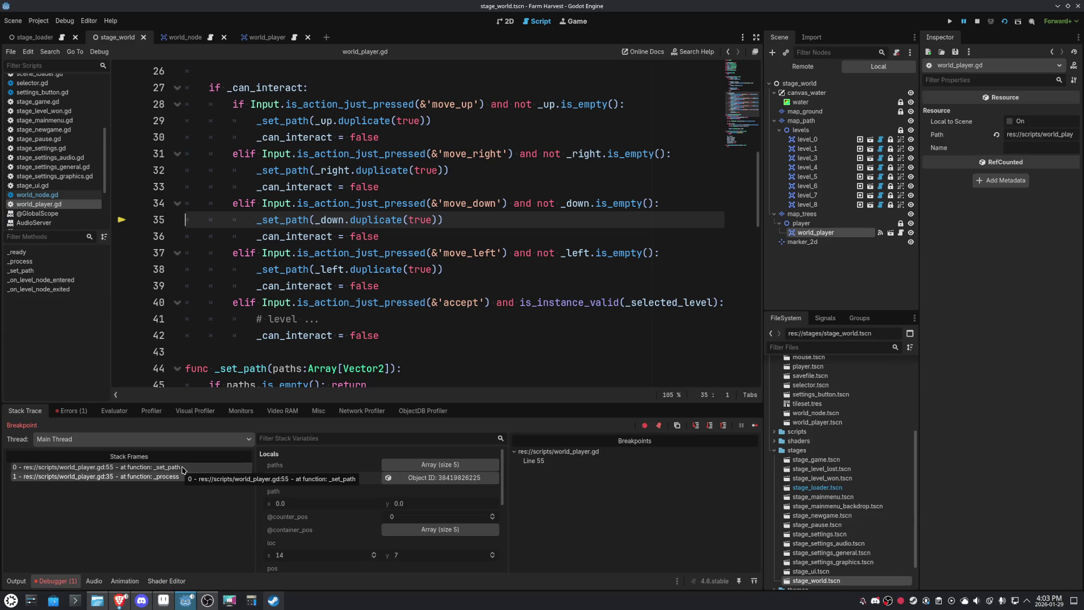
pyautogui.click(183, 468)
pyautogui.scroll(2, 532, 300)
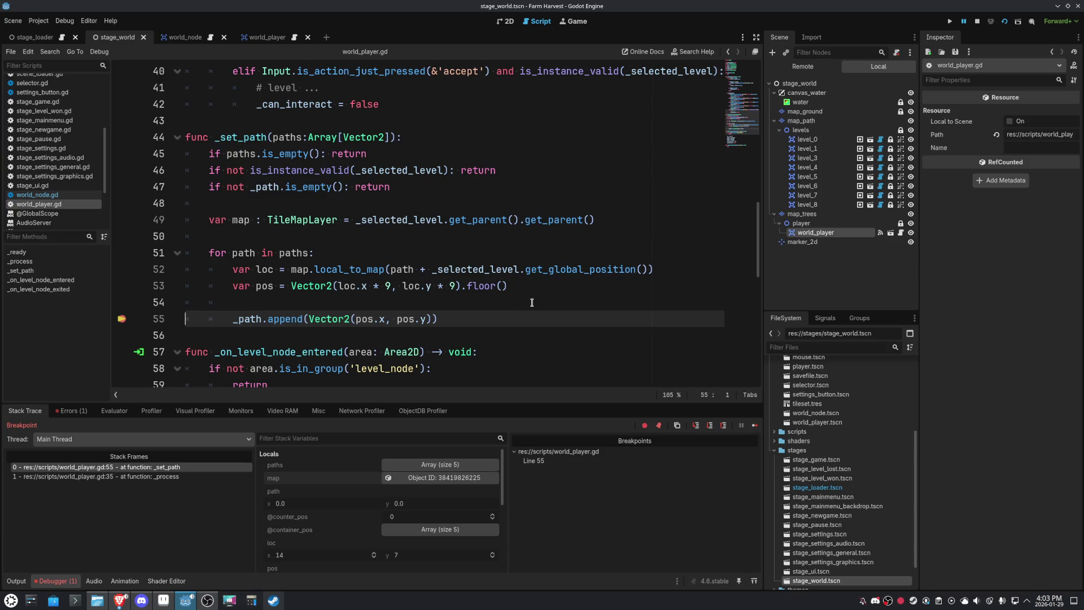
pyautogui.moveTo(259, 286)
pyautogui.moveTo(267, 265)
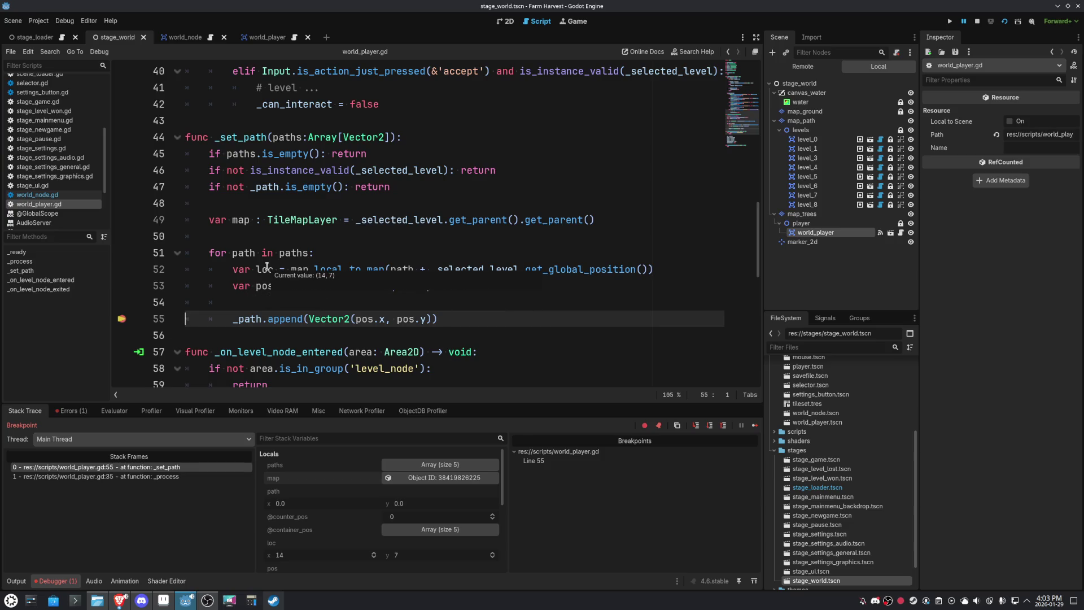
pyautogui.click(508, 23)
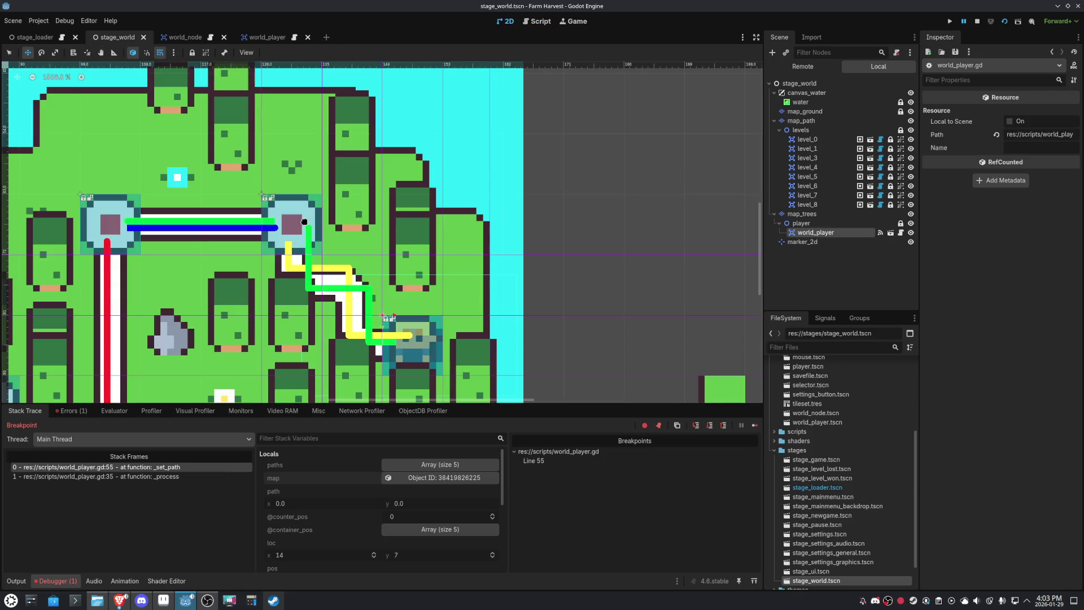
# - Move marker_2d to position (126, 63) in the Inspector, then resume the paused game
pyautogui.click(802, 241)
pyautogui.click(978, 163)
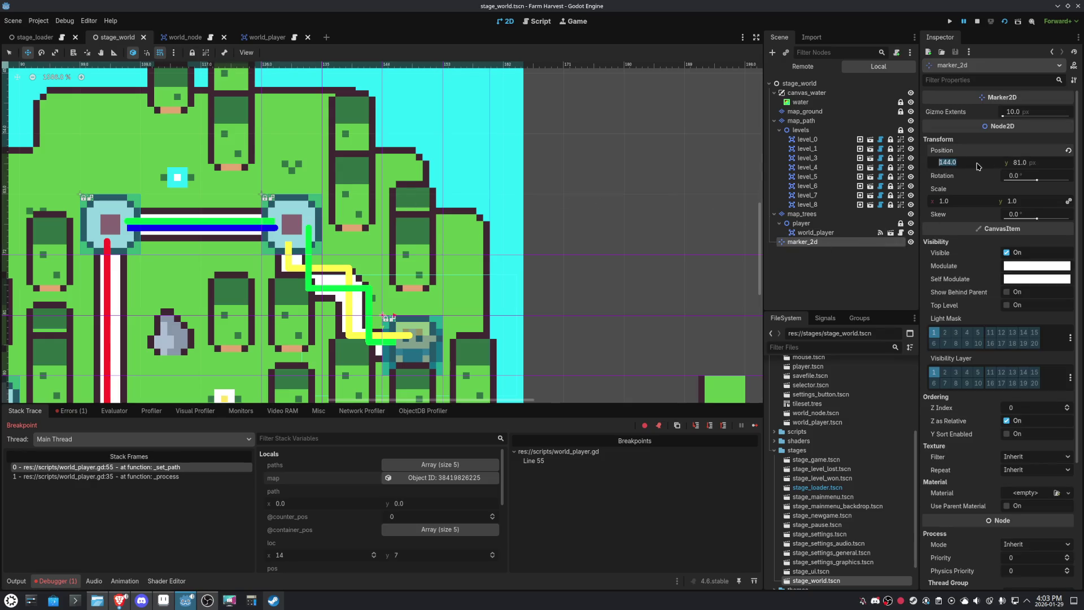
pyautogui.write('128')
pyautogui.press('Return')
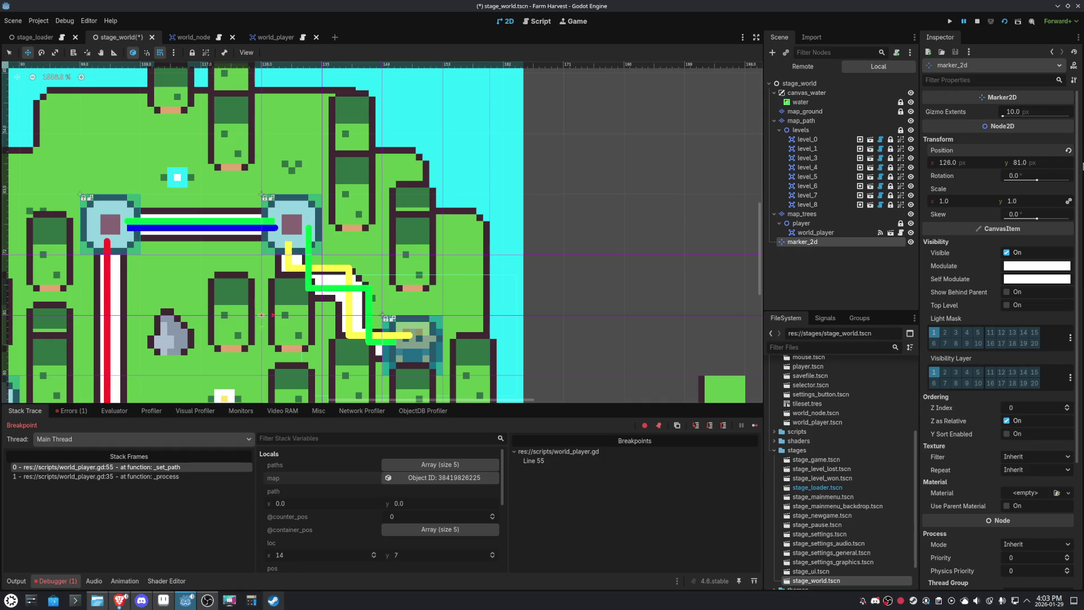
pyautogui.click(1049, 166)
pyautogui.write('63')
pyautogui.press('Return')
pyautogui.click(541, 23)
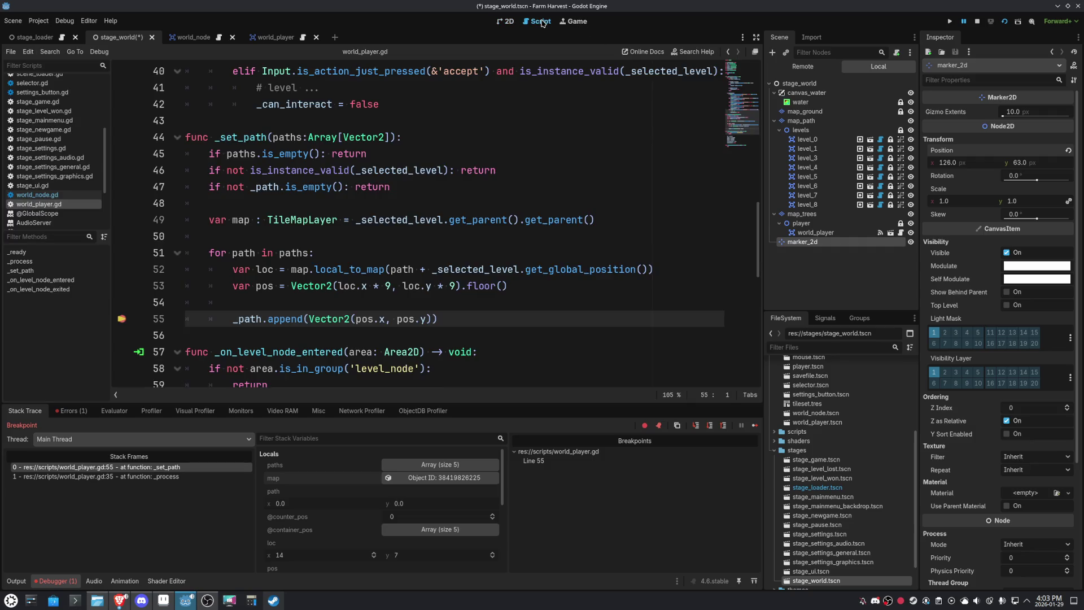
pyautogui.click(755, 425)
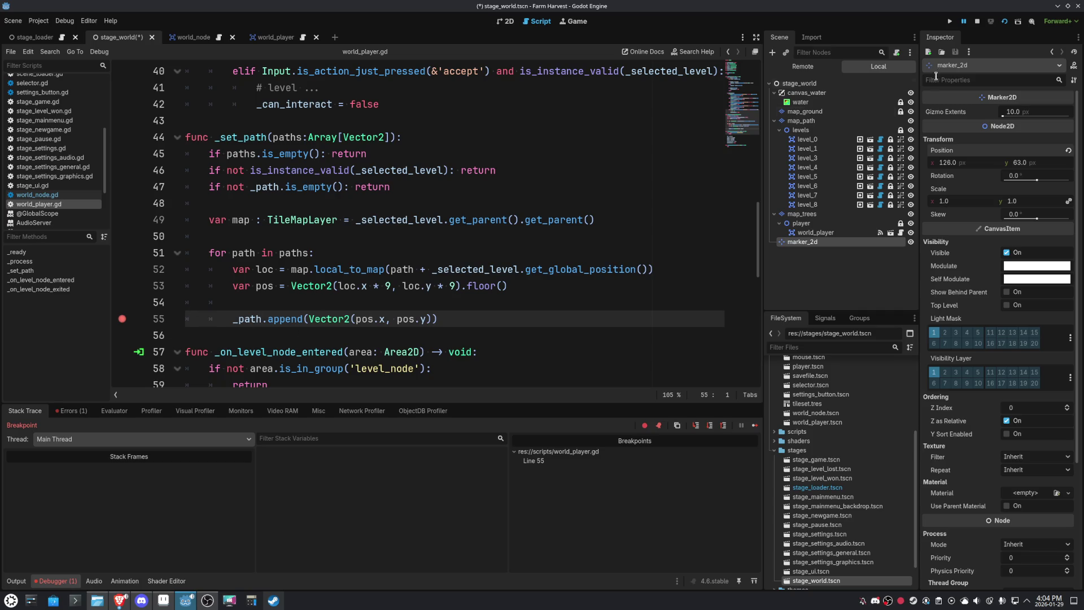
# - Continue to the next line-55 breakpoint hit, with loc now (15, 7), and view the 2D map
pyautogui.click(508, 24)
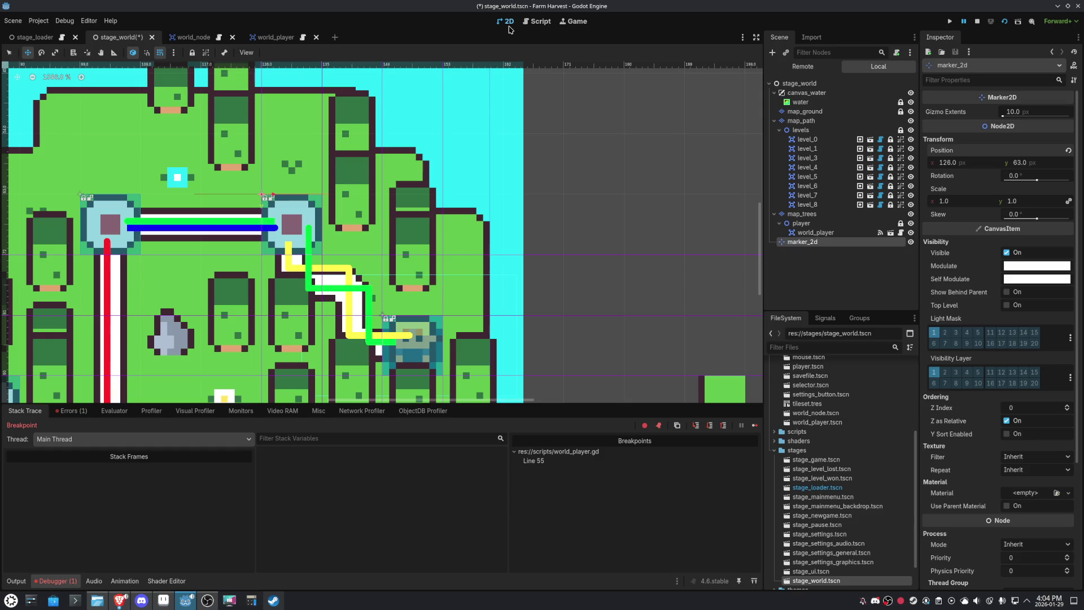
pyautogui.click(555, 23)
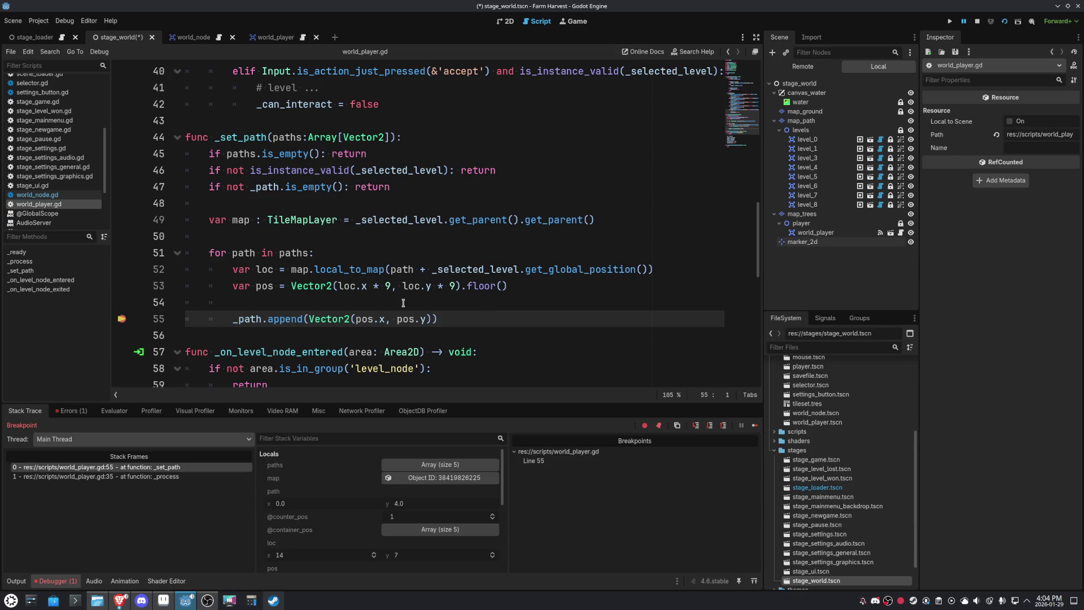
pyautogui.moveTo(266, 289)
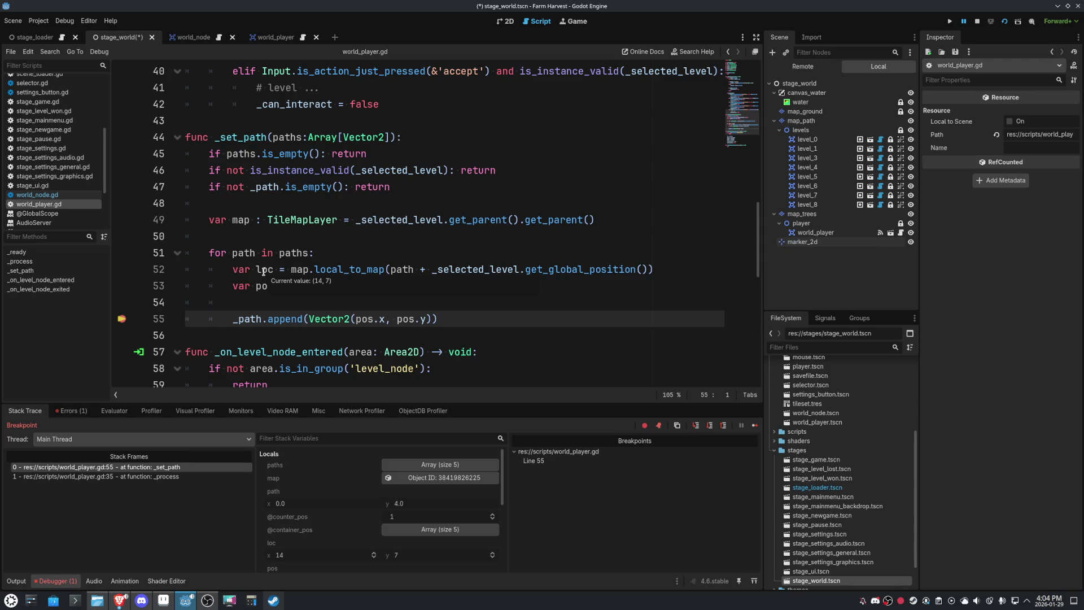
pyautogui.press('F12')
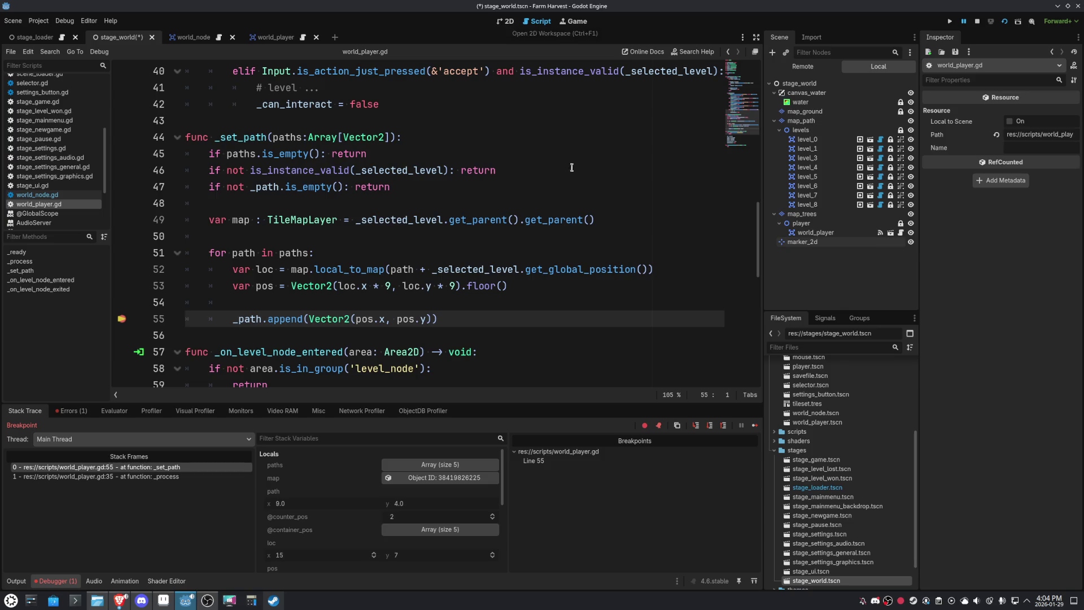
pyautogui.moveTo(407, 269)
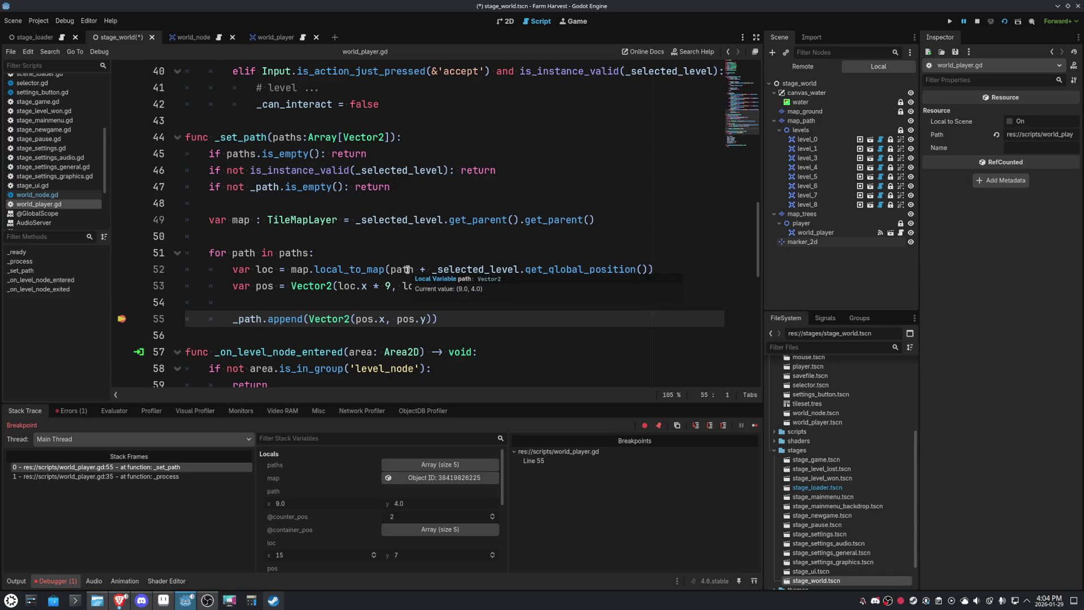
pyautogui.click(504, 21)
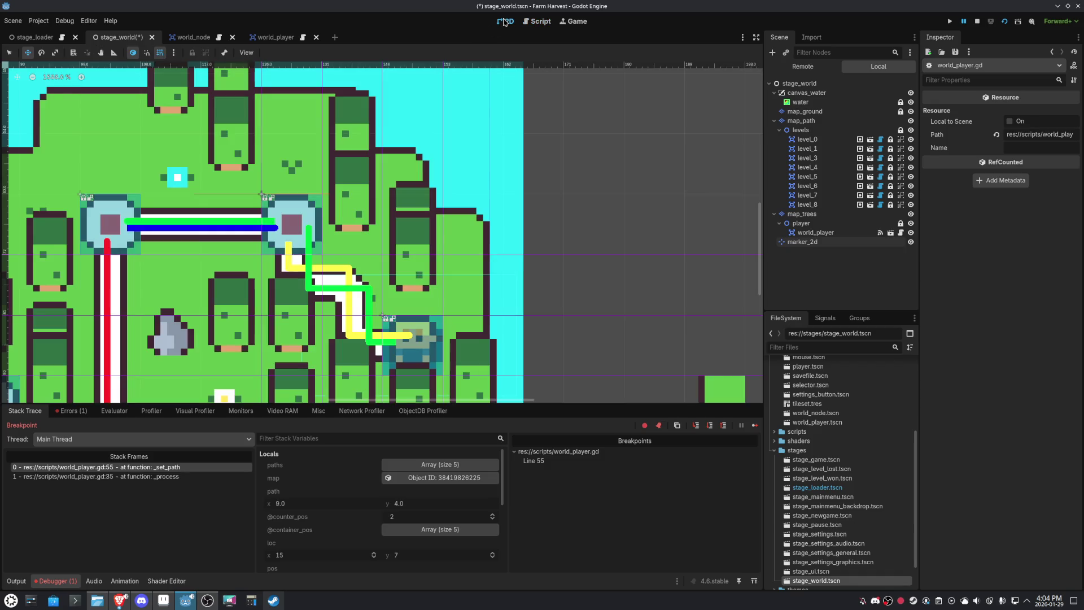
# - Compare marker_2d's (126, 63) position on the map with the pos value in the paused script
pyautogui.click(800, 242)
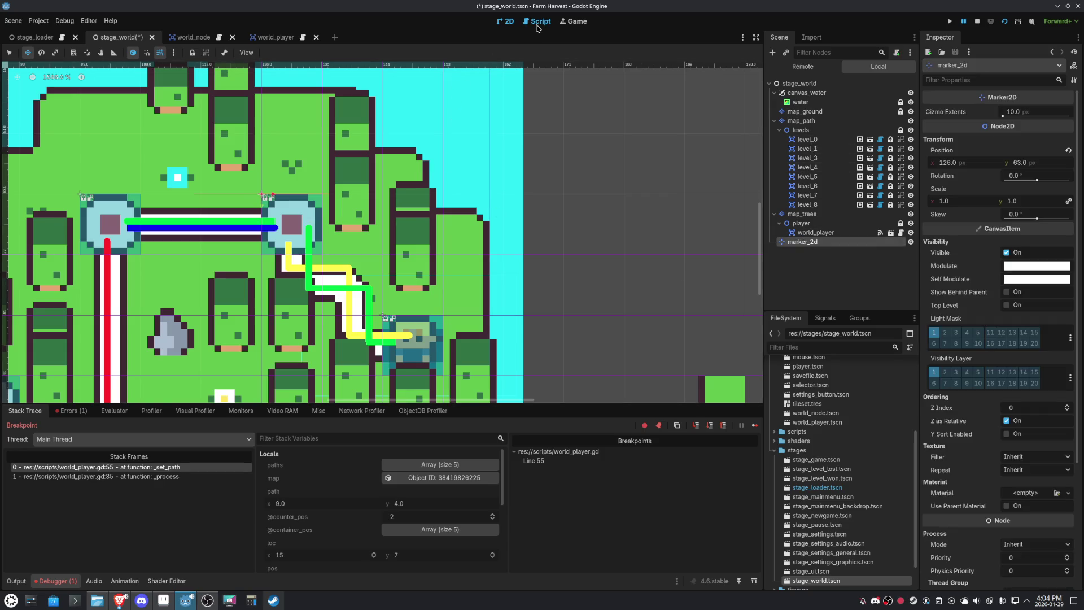
pyautogui.click(537, 23)
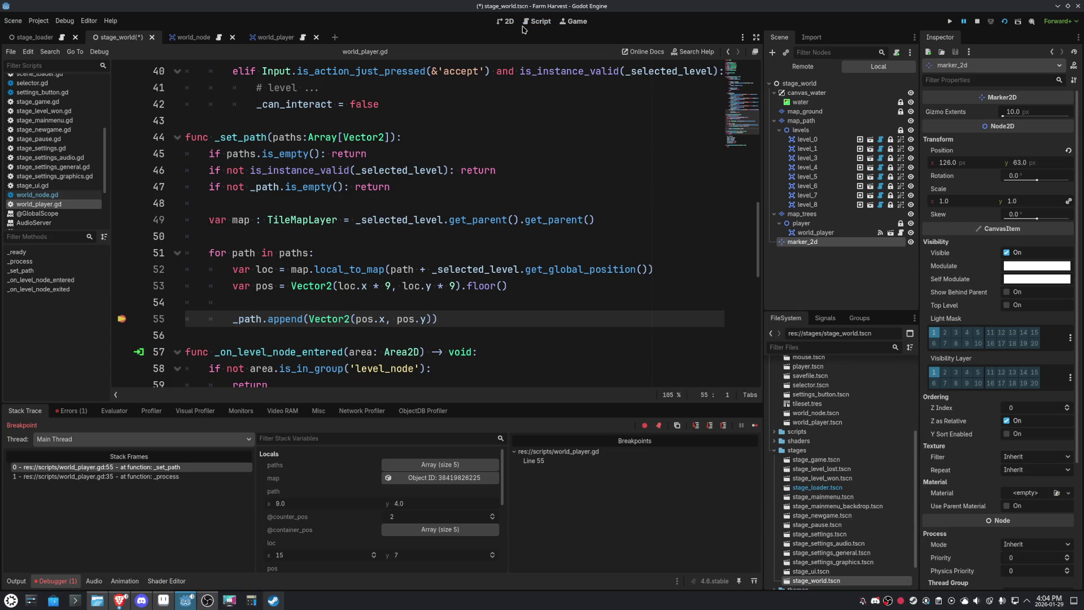
pyautogui.click(510, 24)
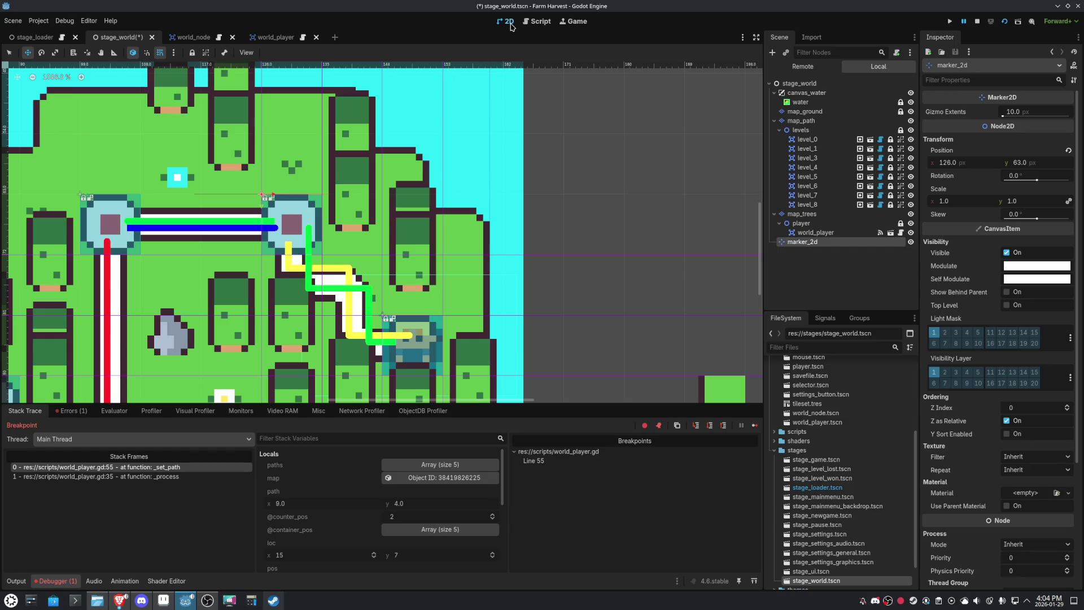
pyautogui.click(533, 21)
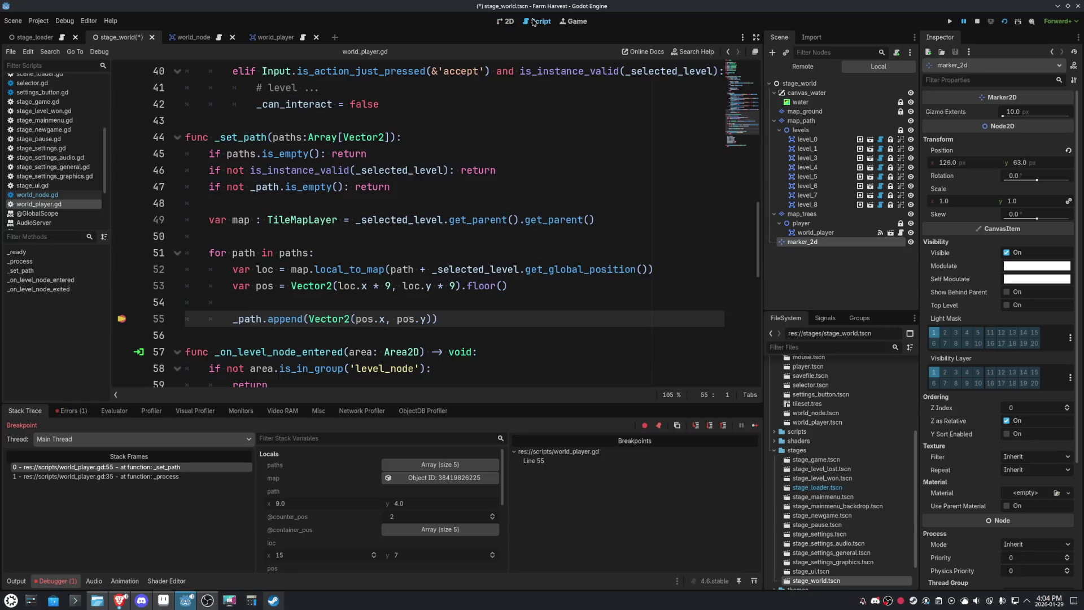
pyautogui.click(513, 24)
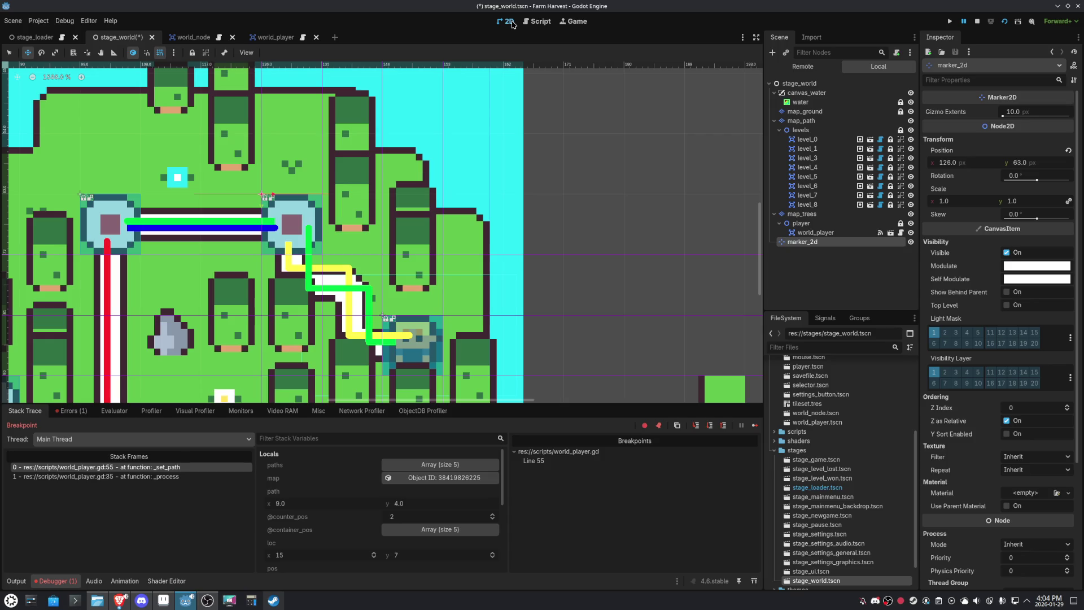
pyautogui.click(536, 21)
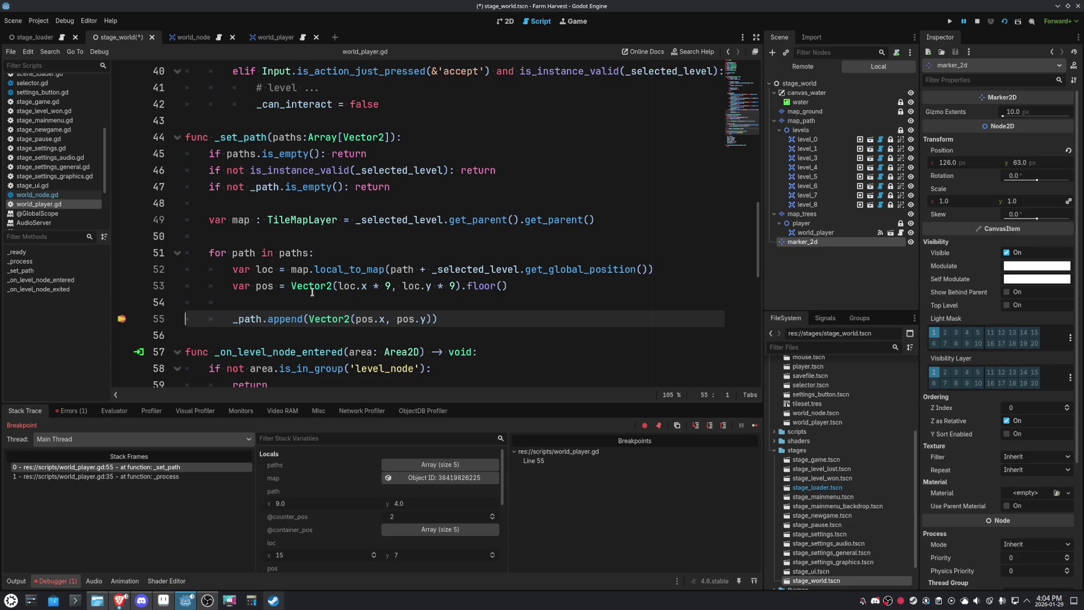
pyautogui.moveTo(271, 287)
pyautogui.hotkey('ctrl', 'F1')
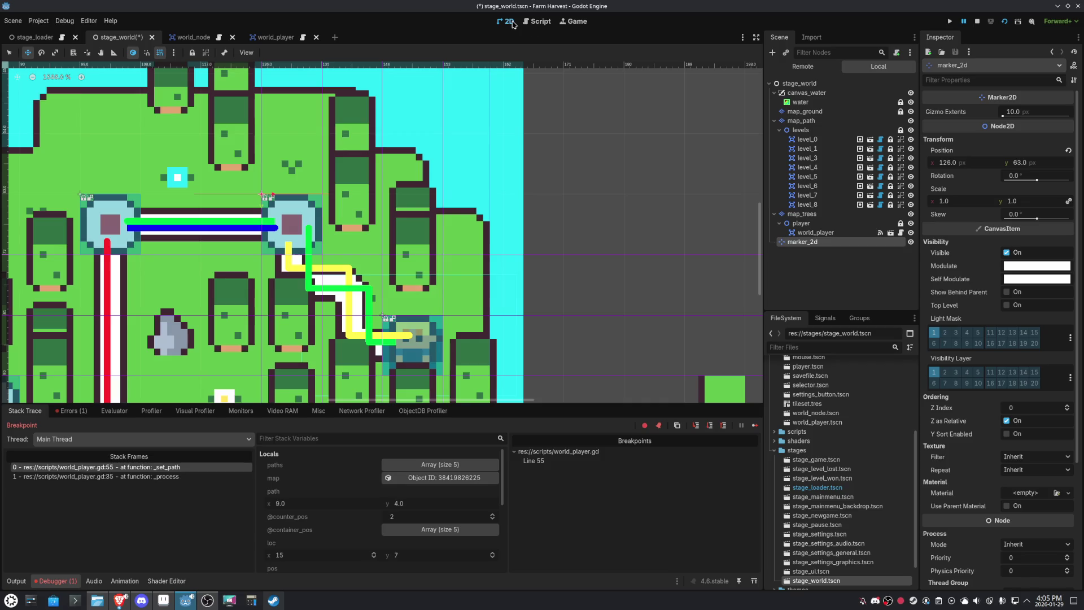
# - Move marker_2d to (135, 63), entering x as 15*9 and y as 7*9
pyautogui.click(809, 139)
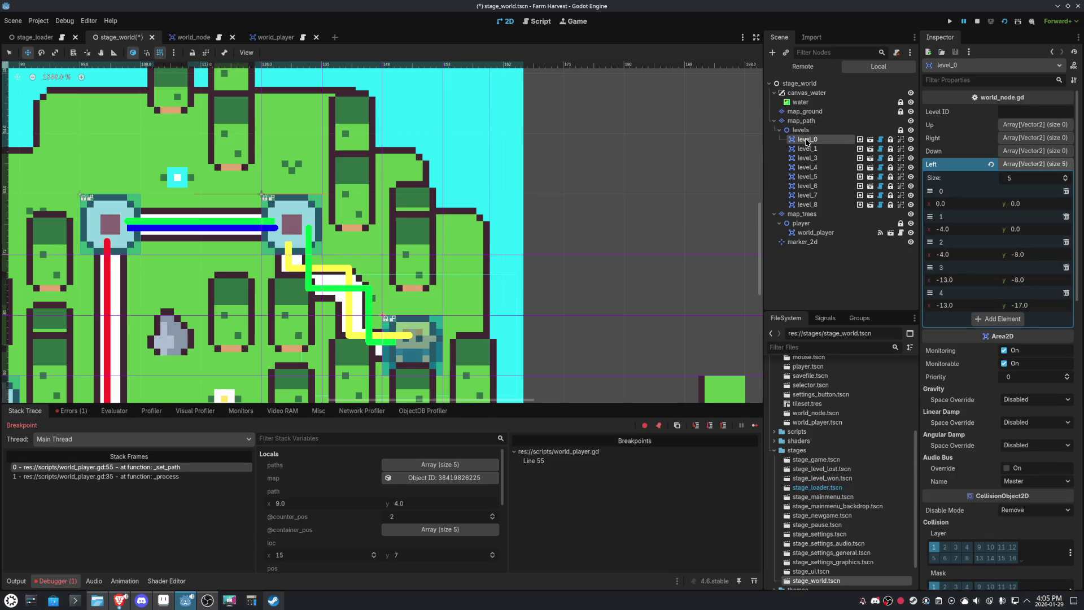
pyautogui.click(802, 242)
pyautogui.click(979, 165)
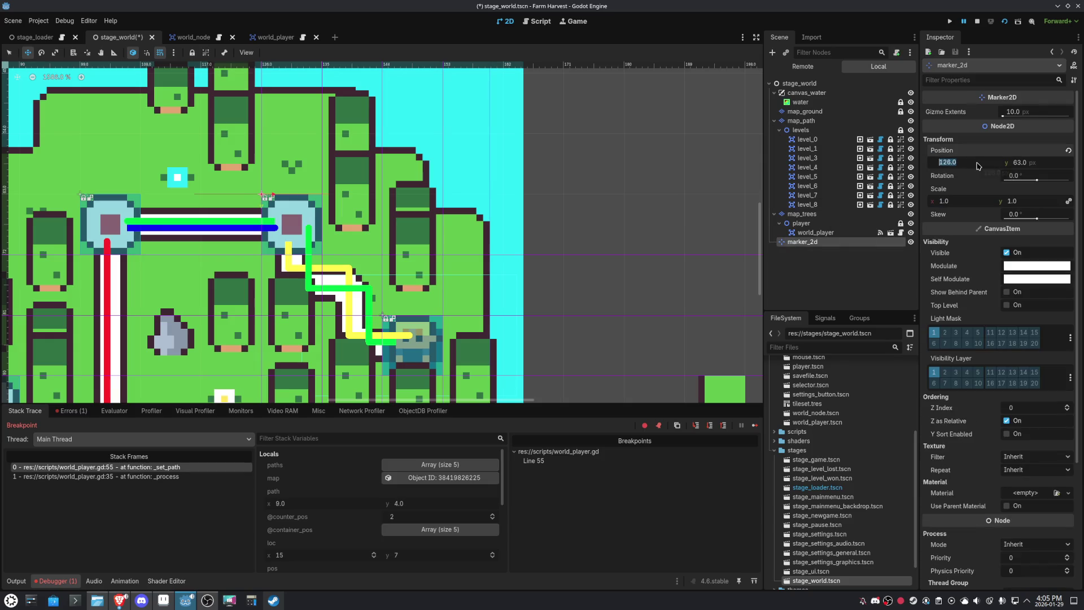
pyautogui.write('155')
pyautogui.press('Return')
pyautogui.click(1029, 164)
pyautogui.write('7*9')
pyautogui.press('Return')
# - Stop debugging and show level_1's Down path points in the Inspector
pyautogui.click(980, 21)
pyautogui.click(812, 137)
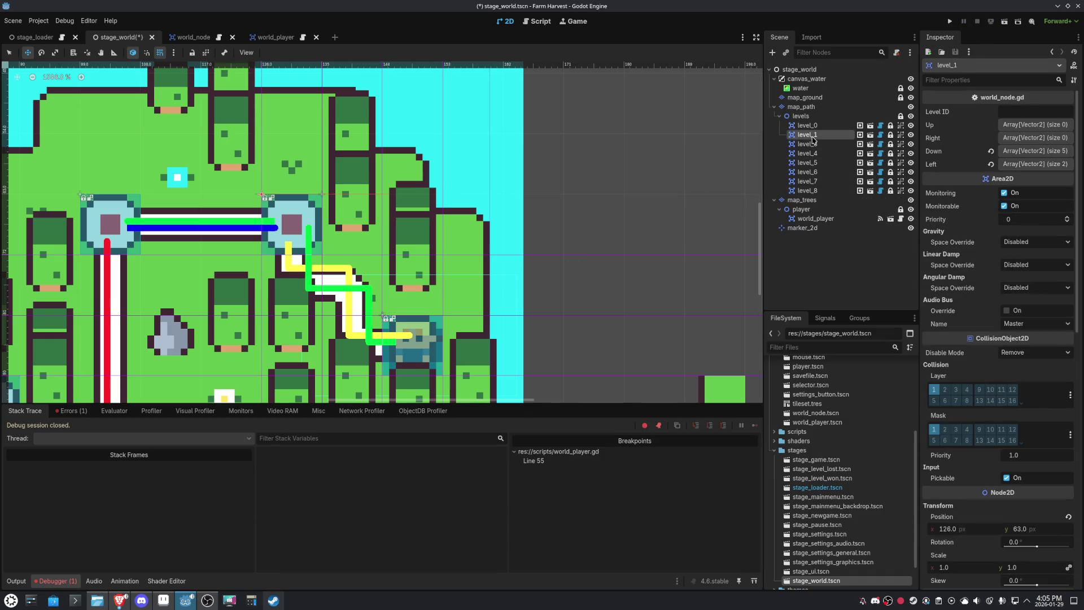
pyautogui.click(1034, 151)
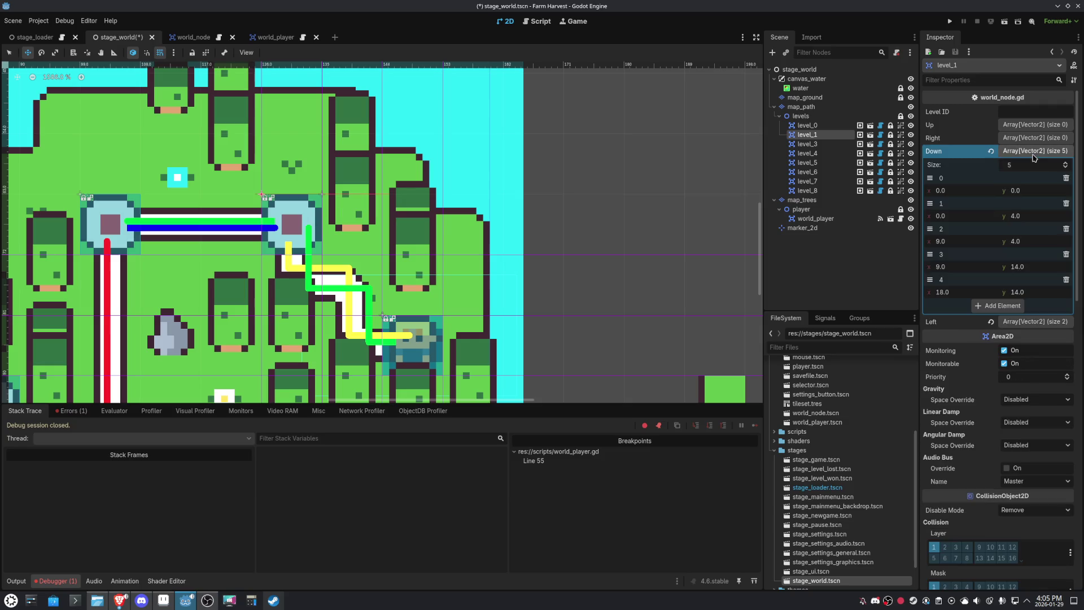
# - Set y to 6 on Down points 1 and 2, and y to 16 on points 3 and 4
pyautogui.click(1028, 217)
pyautogui.write('6')
pyautogui.press('Return')
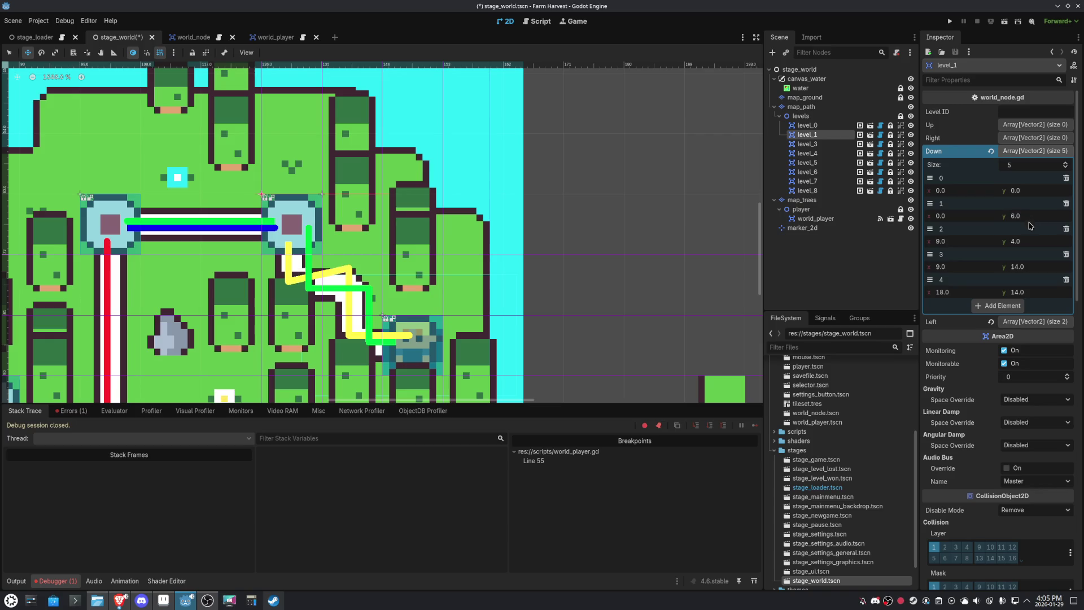
pyautogui.click(1029, 242)
pyautogui.write('6')
pyautogui.press('Return')
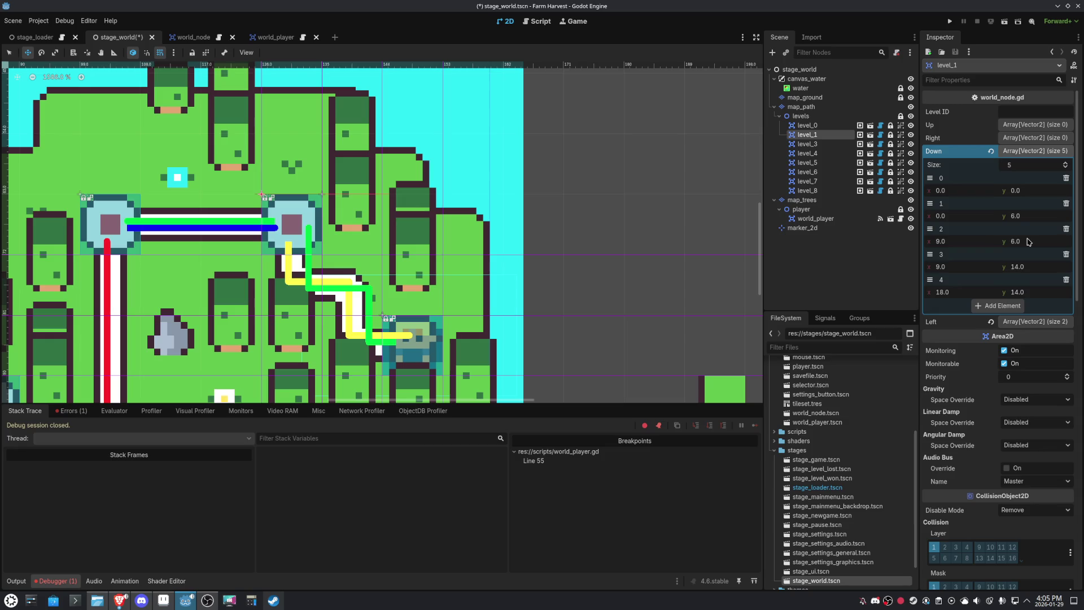
pyautogui.click(1039, 270)
pyautogui.write('16')
pyautogui.press('Return')
pyautogui.click(1031, 291)
pyautogui.write('16')
pyautogui.press('Return')
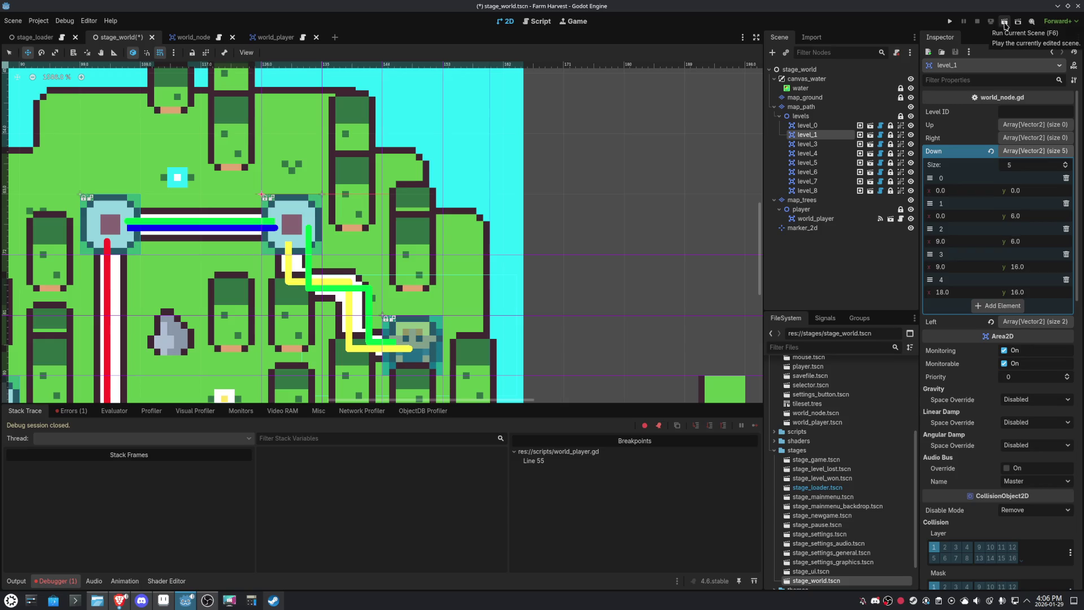
# - Run stage_world, resume past the breakpoint to watch the player, then stop the game
pyautogui.click(1005, 22)
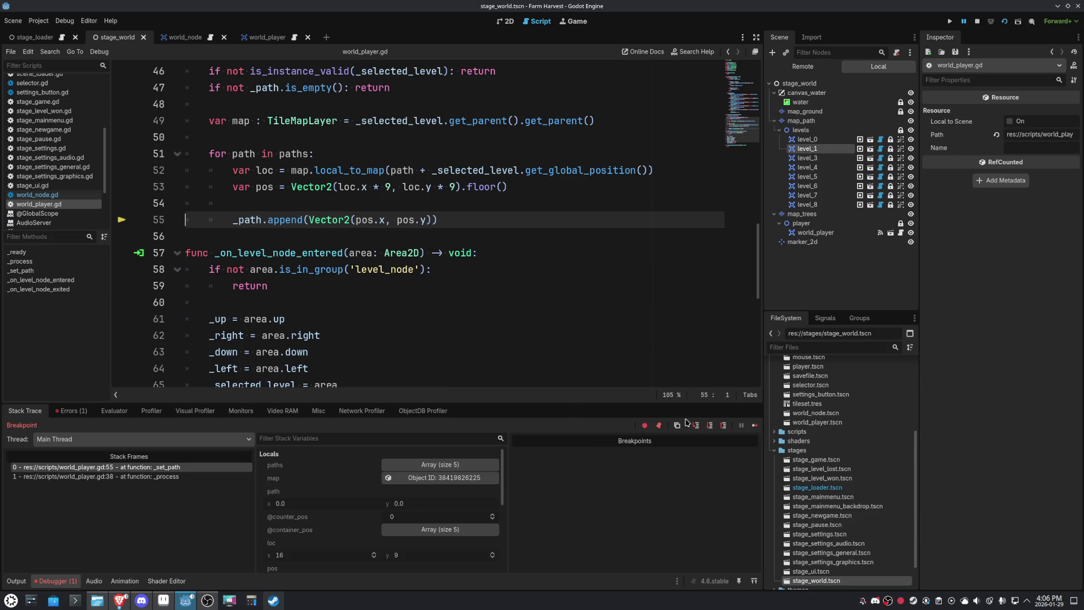
pyautogui.click(755, 425)
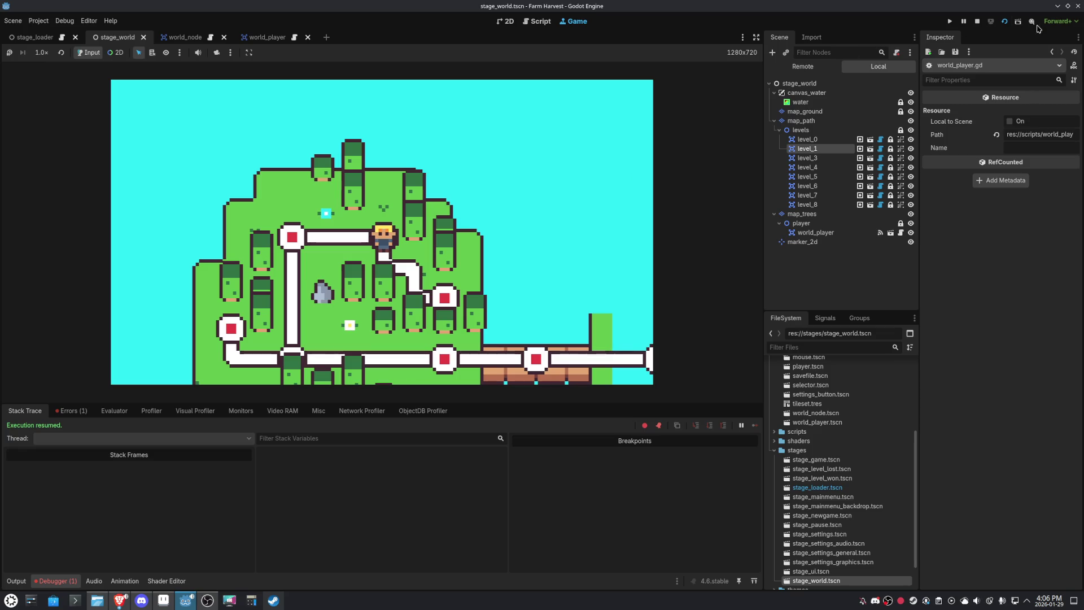
pyautogui.click(981, 26)
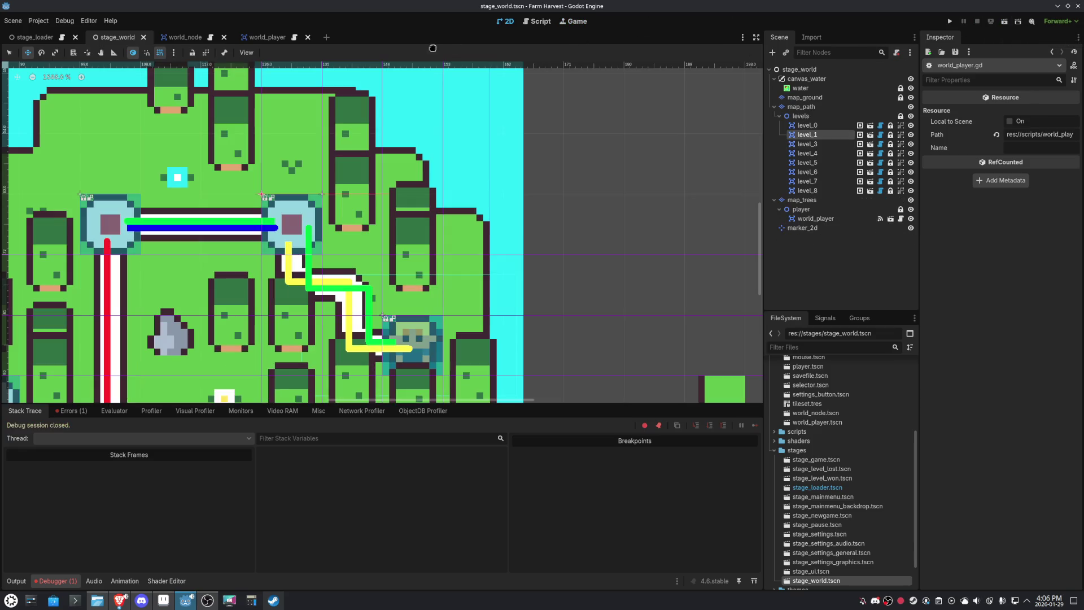
# - Look over the world_node root and the world_player script, then run the world_player scene
pyautogui.click(265, 39)
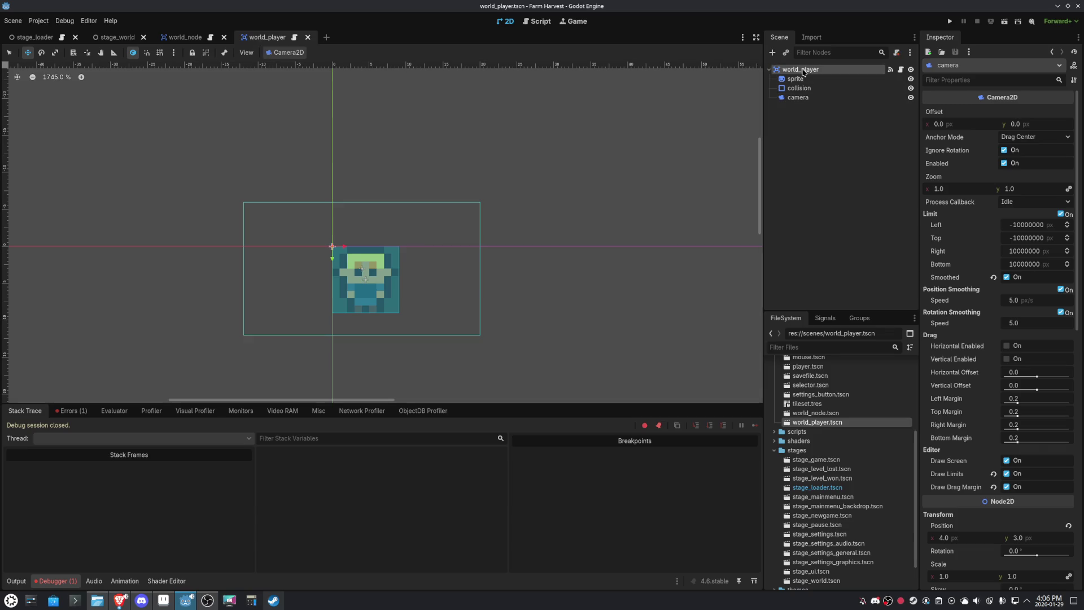
pyautogui.click(197, 39)
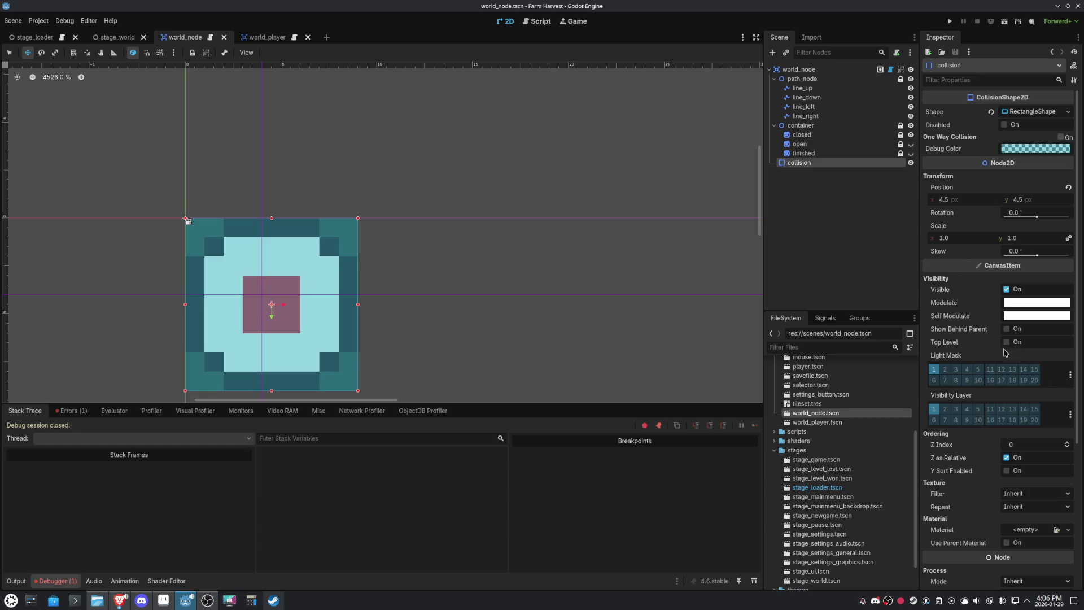
pyautogui.click(798, 69)
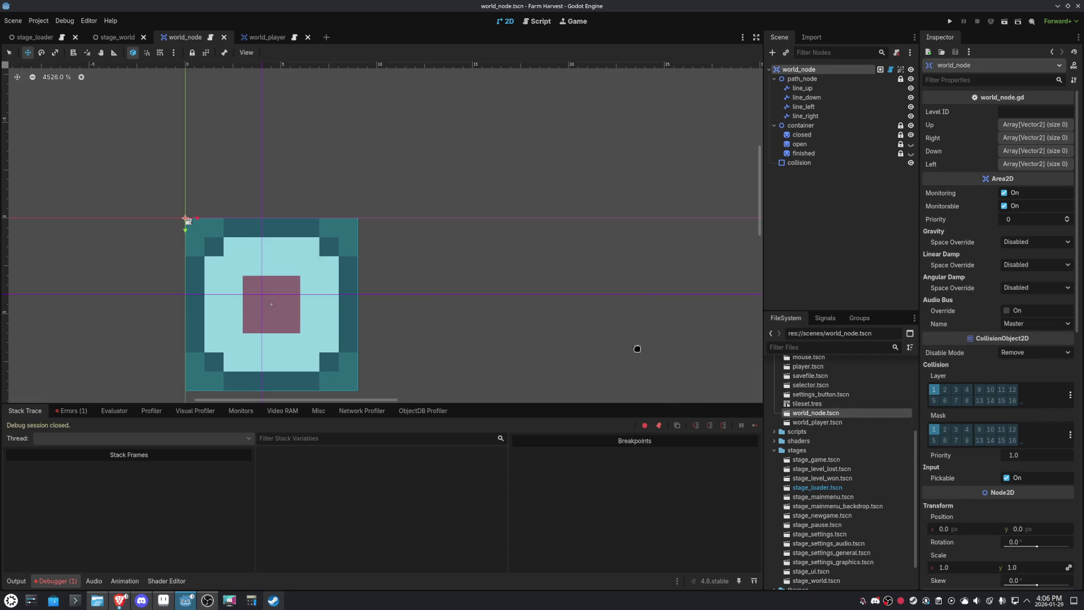
pyautogui.moveTo(264, 49)
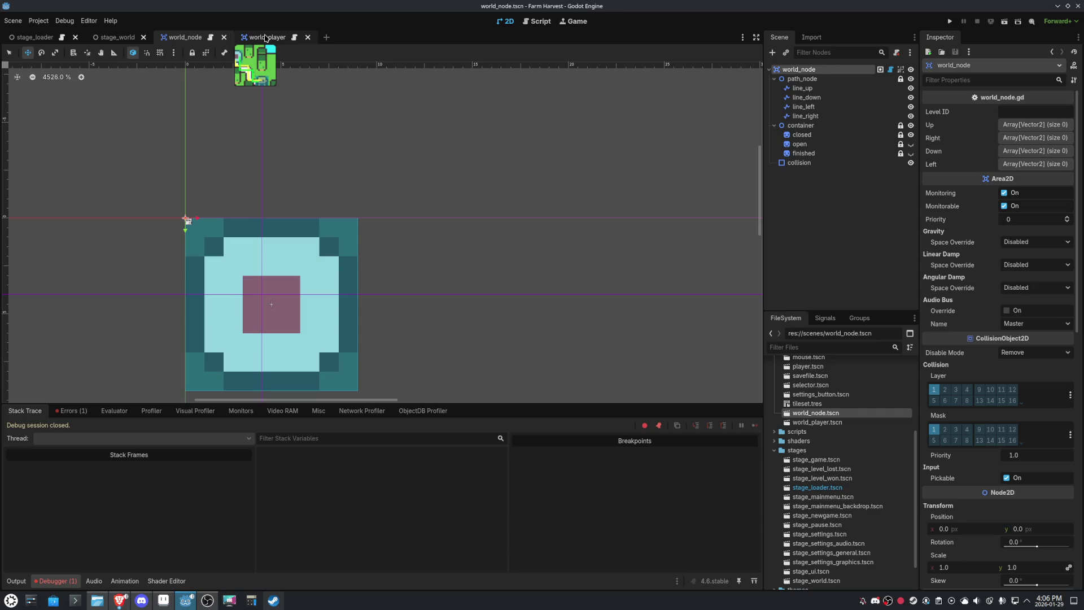
pyautogui.click(266, 38)
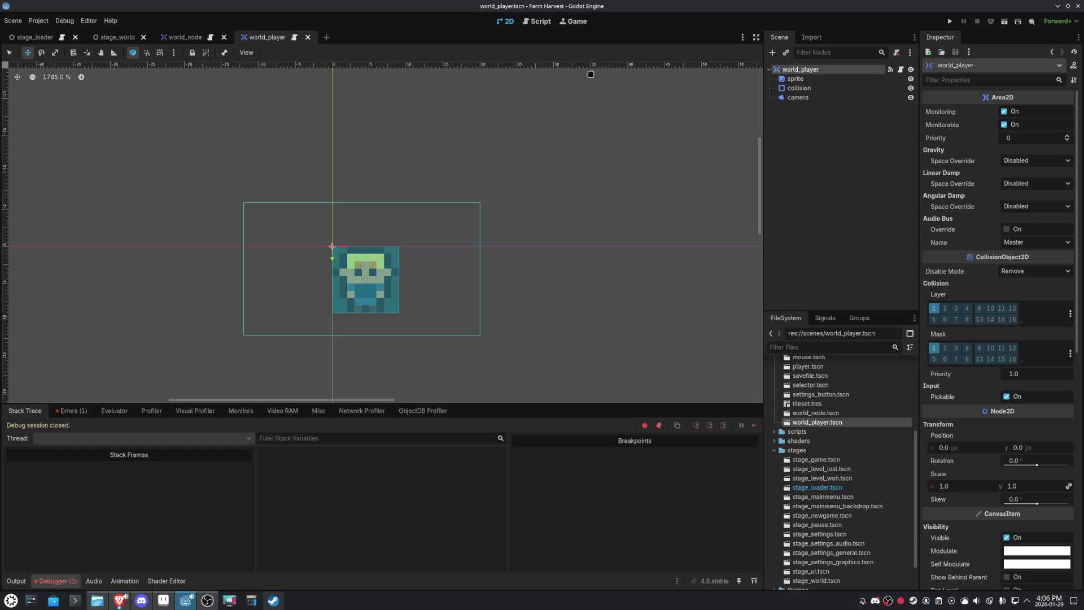
pyautogui.click(539, 22)
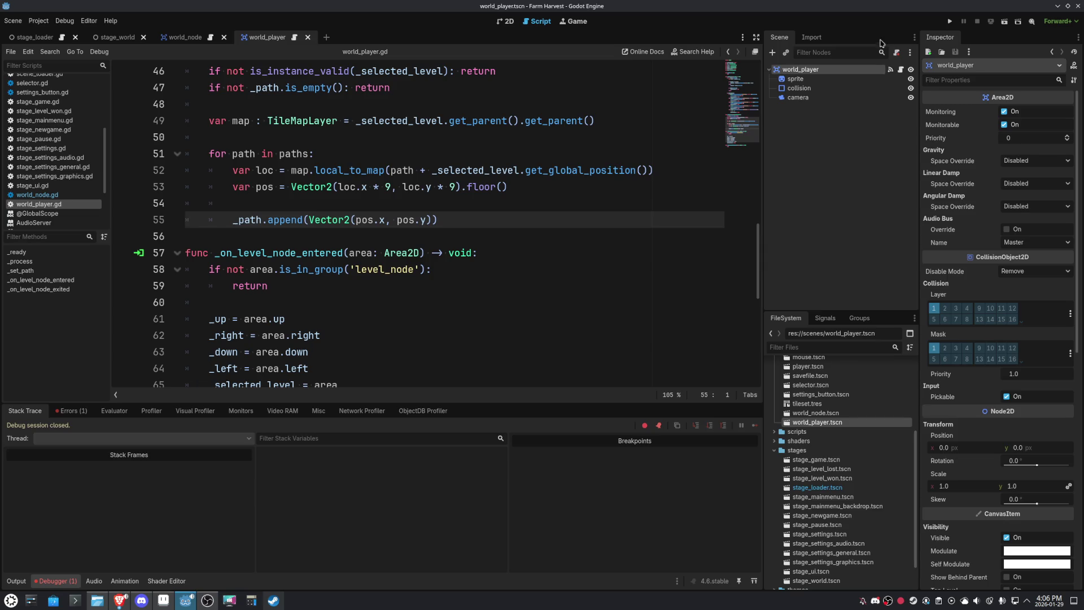
pyautogui.click(1004, 23)
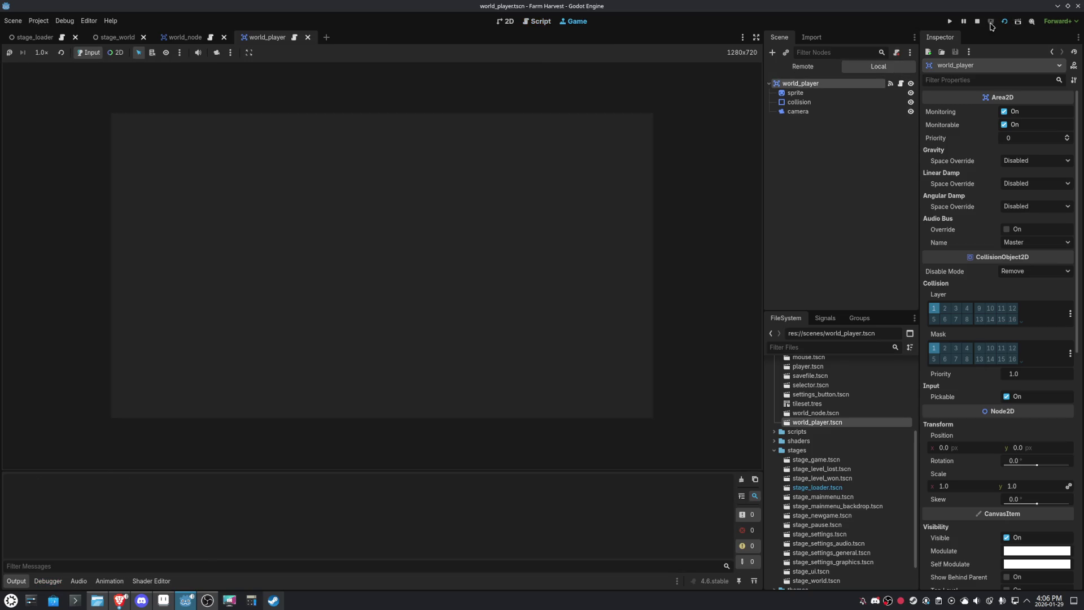
# - Stop that run and run the stage_world scene instead
pyautogui.click(977, 21)
pyautogui.click(127, 36)
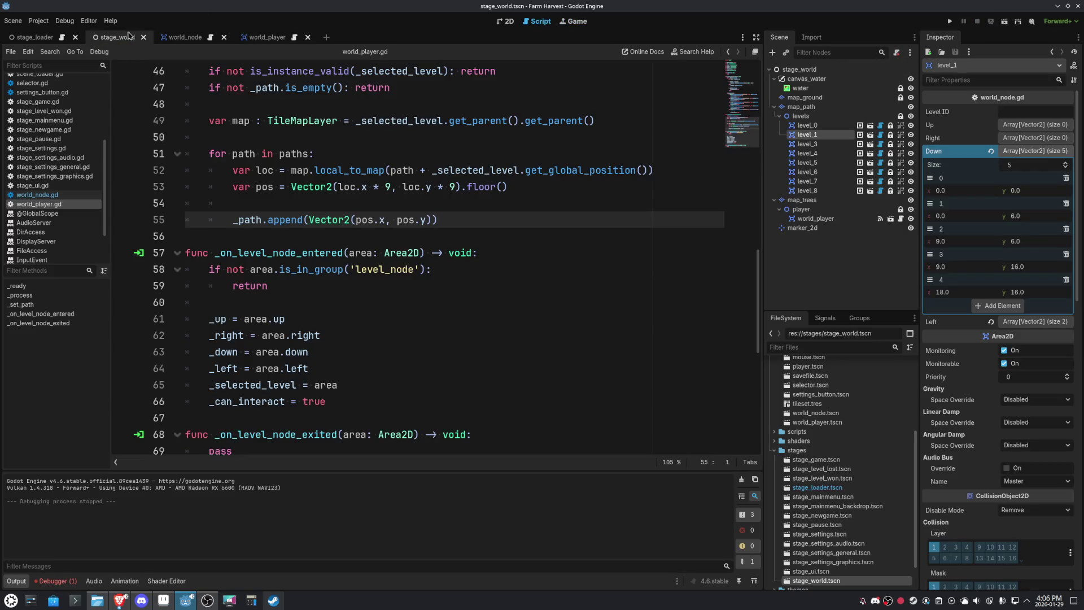
pyautogui.click(1005, 22)
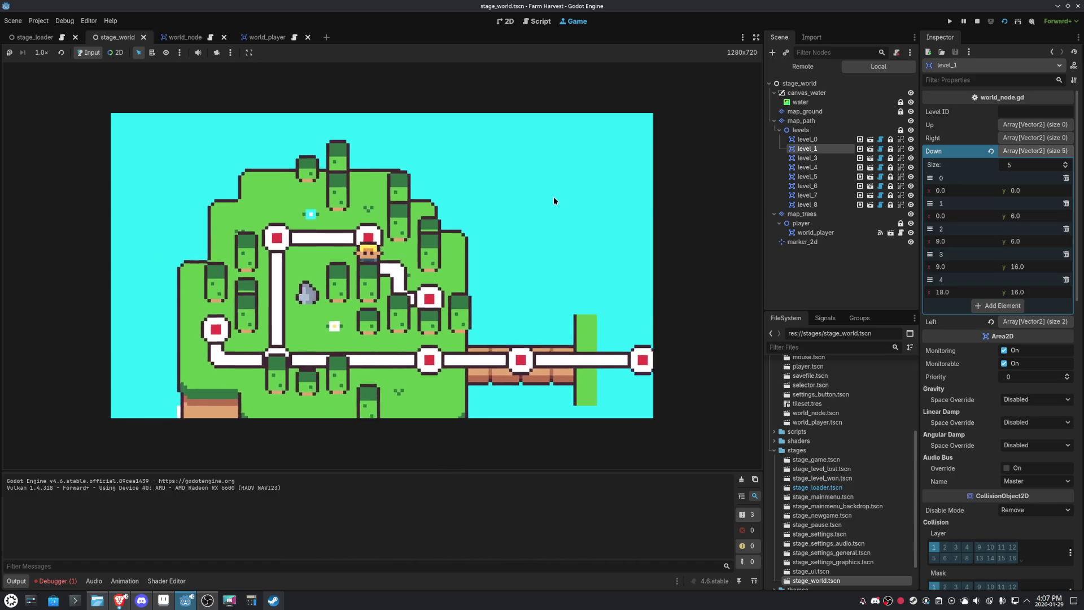
# - Walk the player down and up between level nodes with the arrow keys, then stop the game
pyautogui.press('Down')
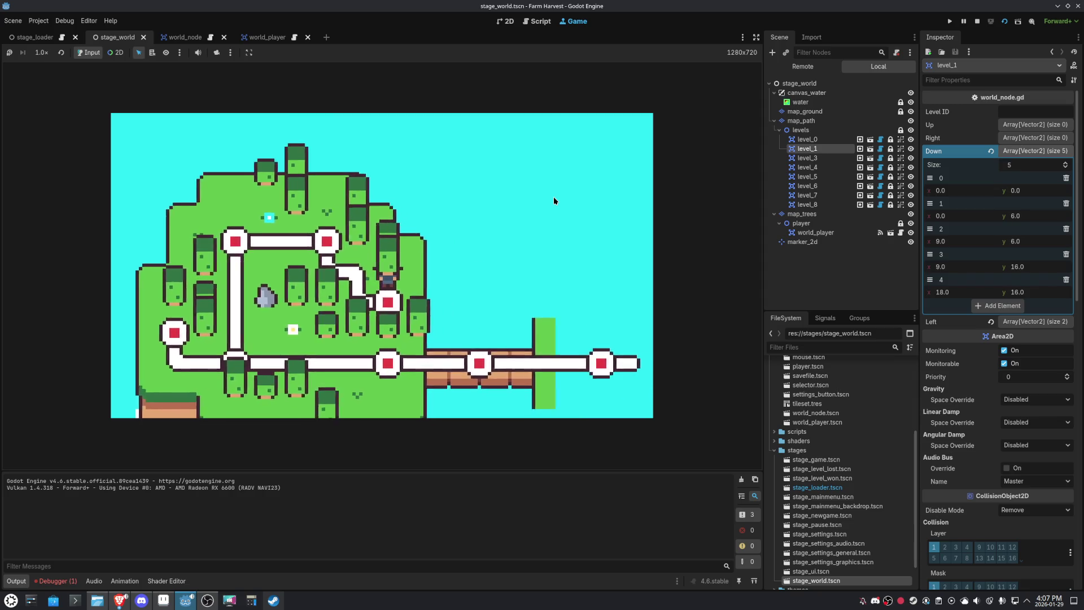
pyautogui.press('Up')
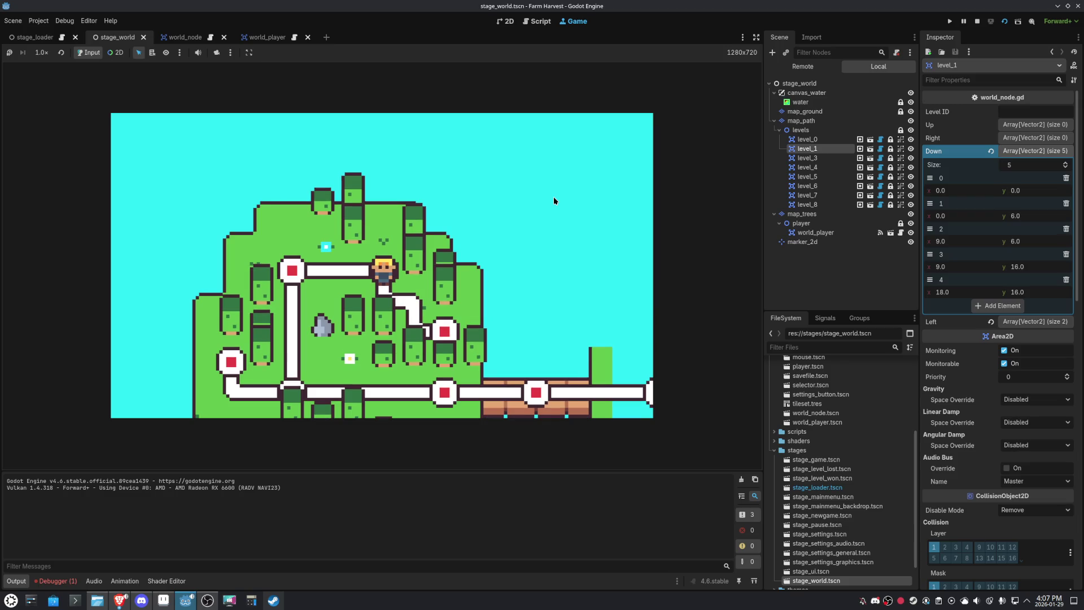
pyautogui.press('Down')
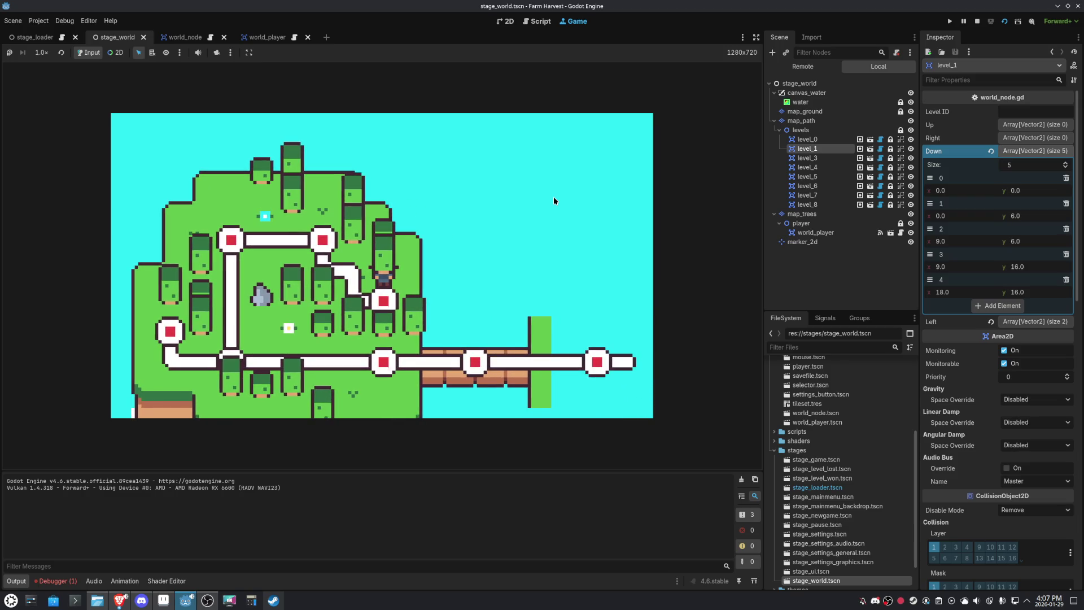
pyautogui.press('Up')
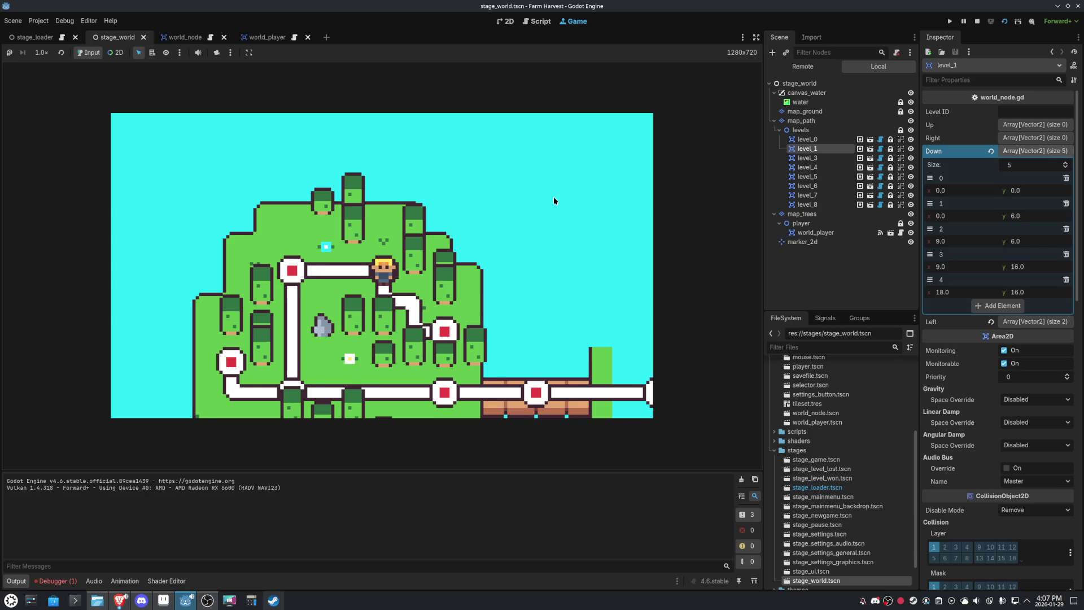
pyautogui.press('Down')
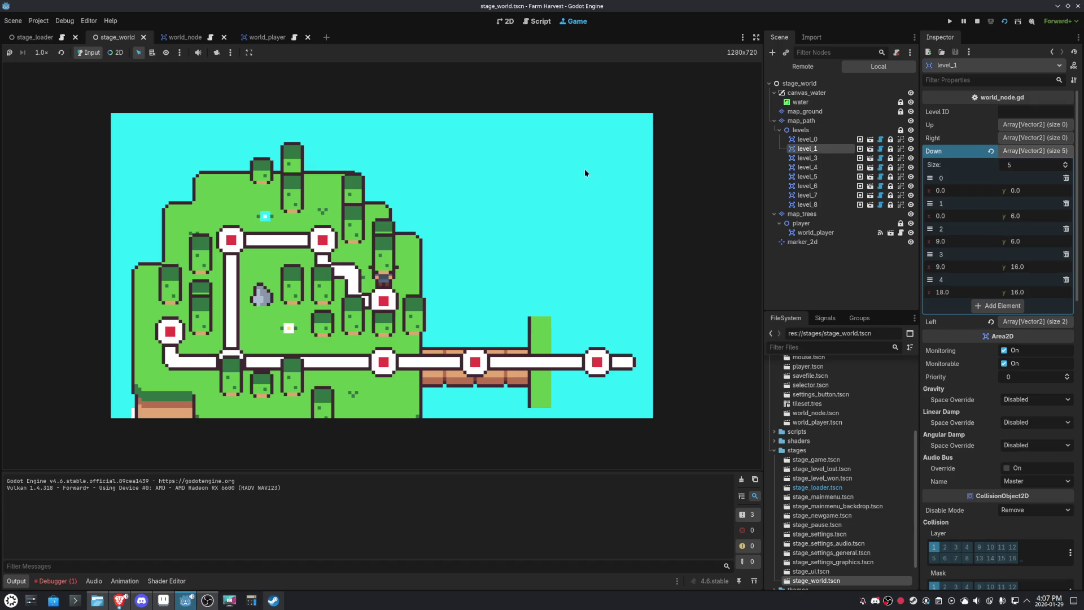
pyautogui.click(980, 22)
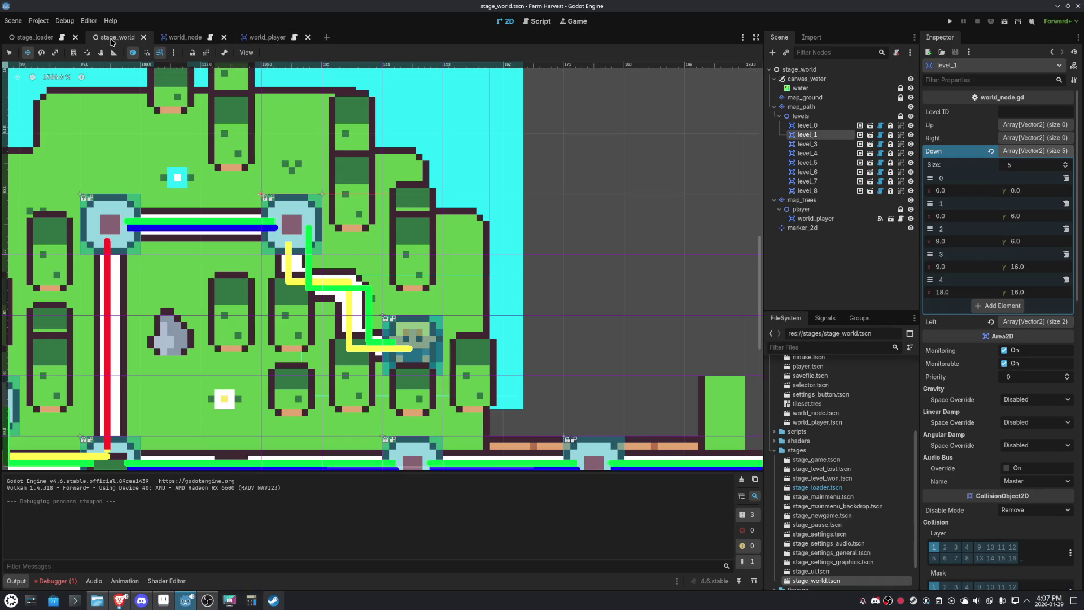
# - Move _selected_level.get_global_position() in front of path on line 52, then run stage_world
pyautogui.click(267, 37)
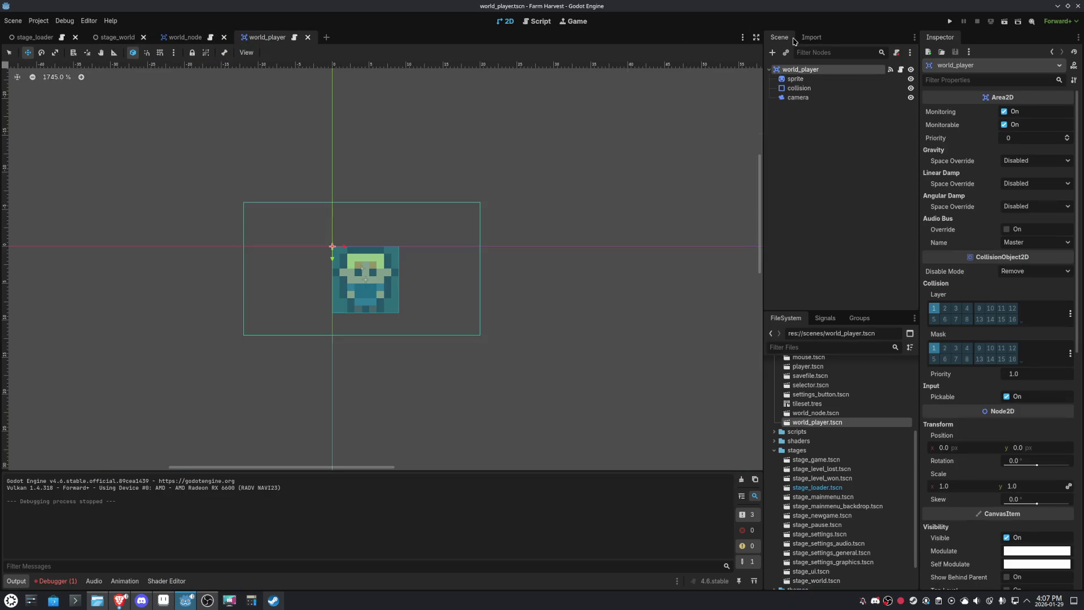
pyautogui.click(540, 26)
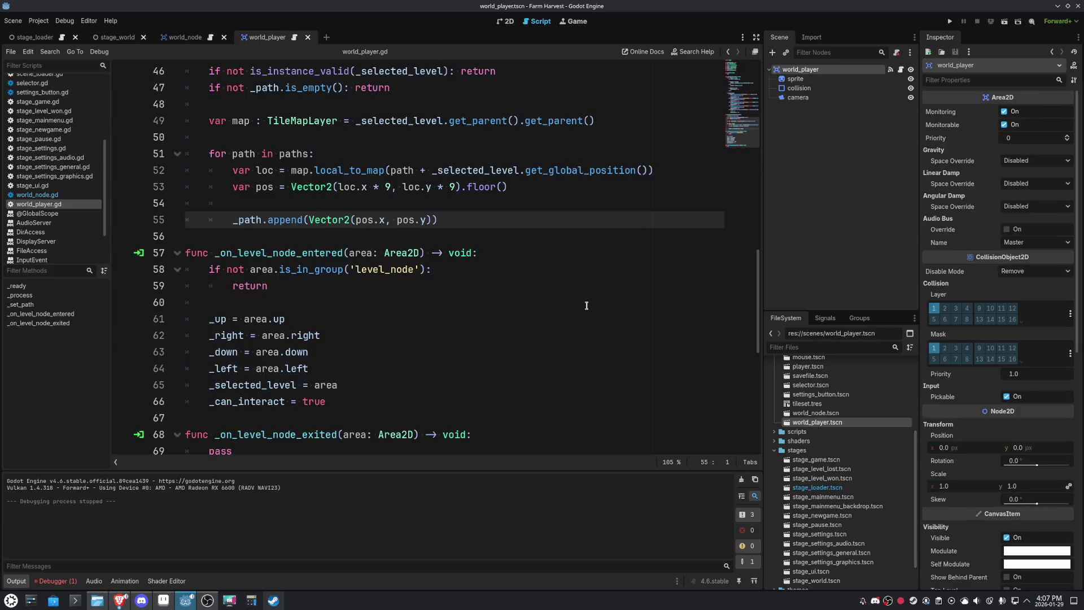
pyautogui.scroll(2, 587, 305)
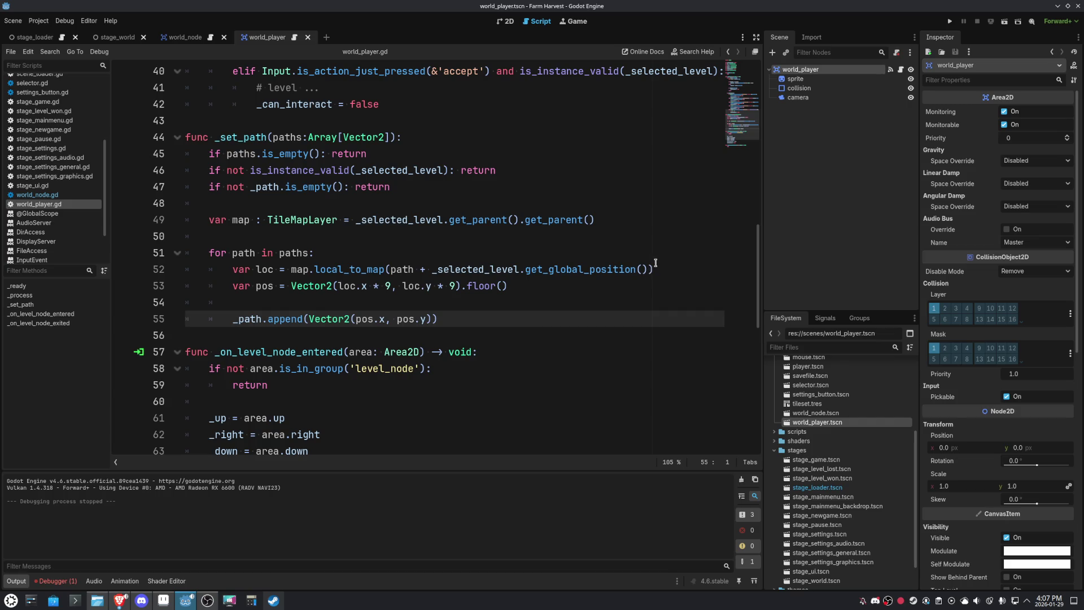
pyautogui.moveTo(650, 269); pyautogui.dragTo(431, 273)
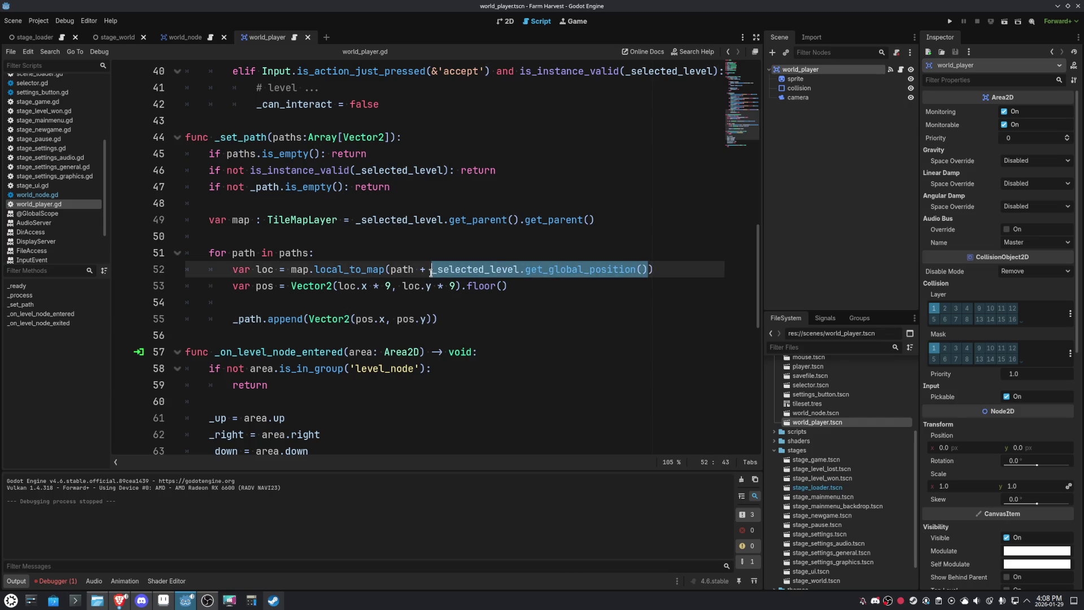
pyautogui.press('BackSpace')
pyautogui.press('BackSpace')
pyautogui.press('BackSpace')
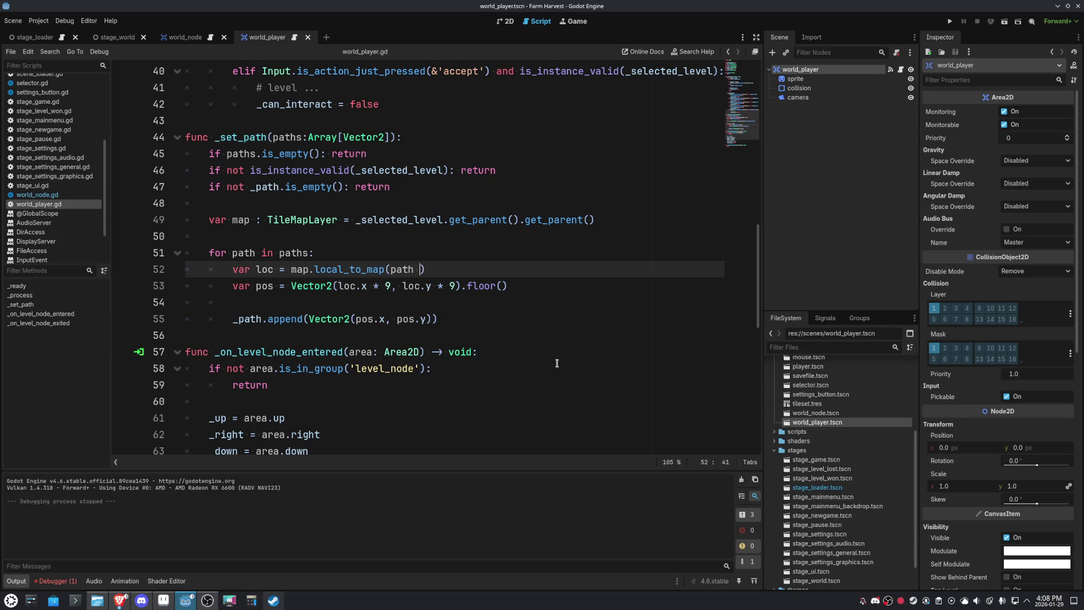
pyautogui.hotkey('ctrl', 'z')
pyautogui.hotkey('ctrl', 'z')
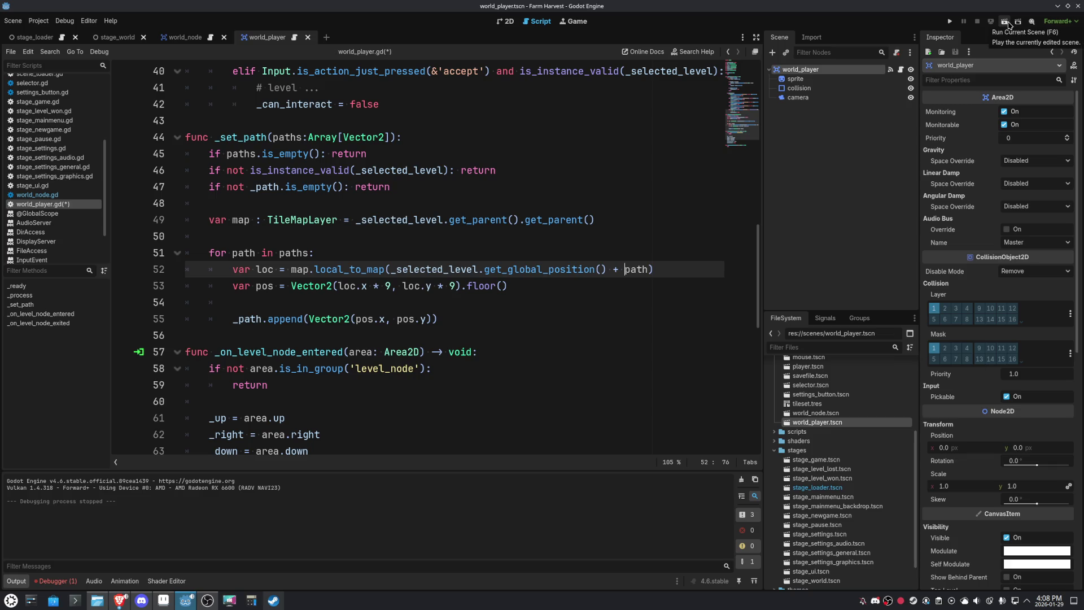
pyautogui.click(118, 37)
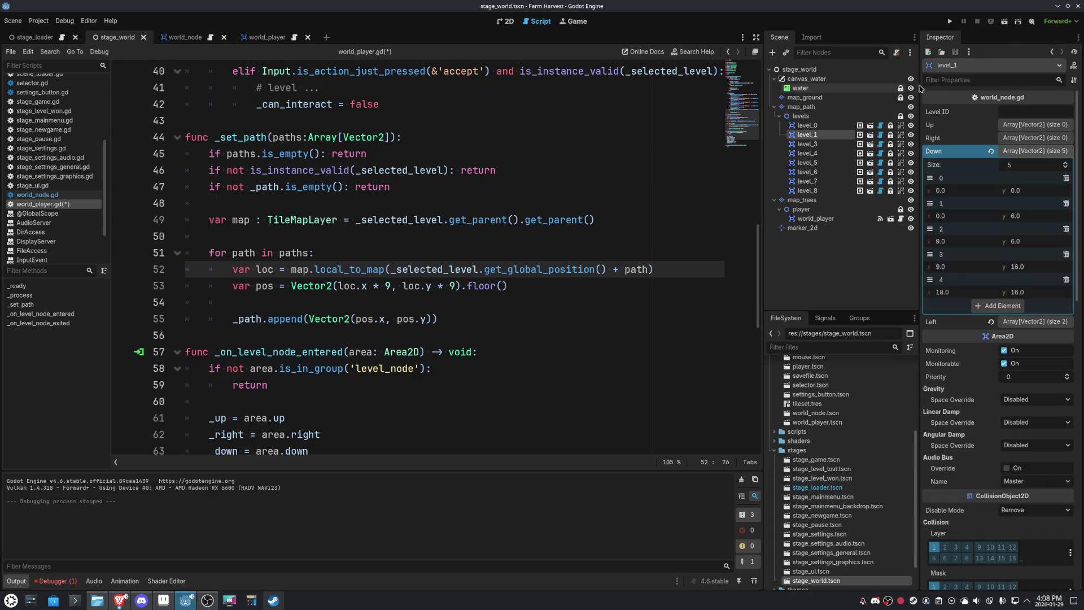
pyautogui.click(1005, 22)
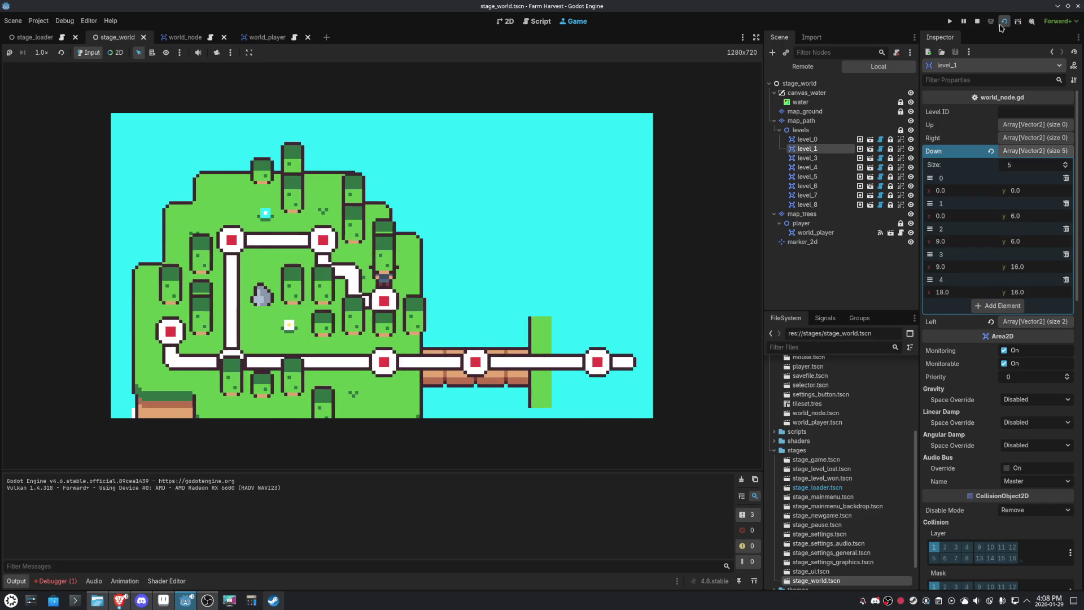
# - Stop the running game and select level_1 in the Scene tree
pyautogui.click(977, 21)
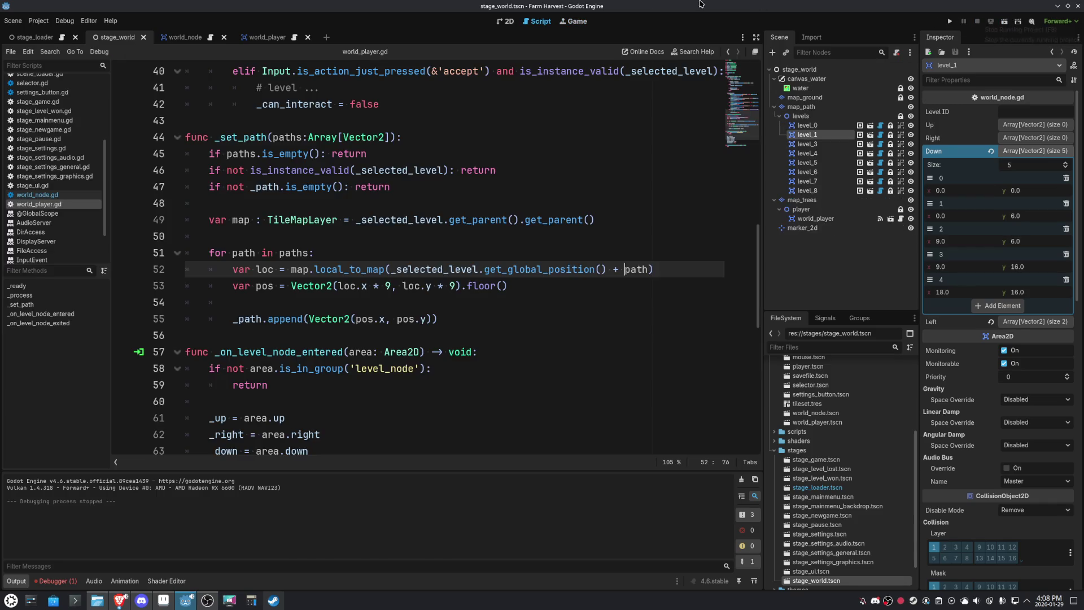
pyautogui.click(810, 126)
pyautogui.doubleClick(809, 130)
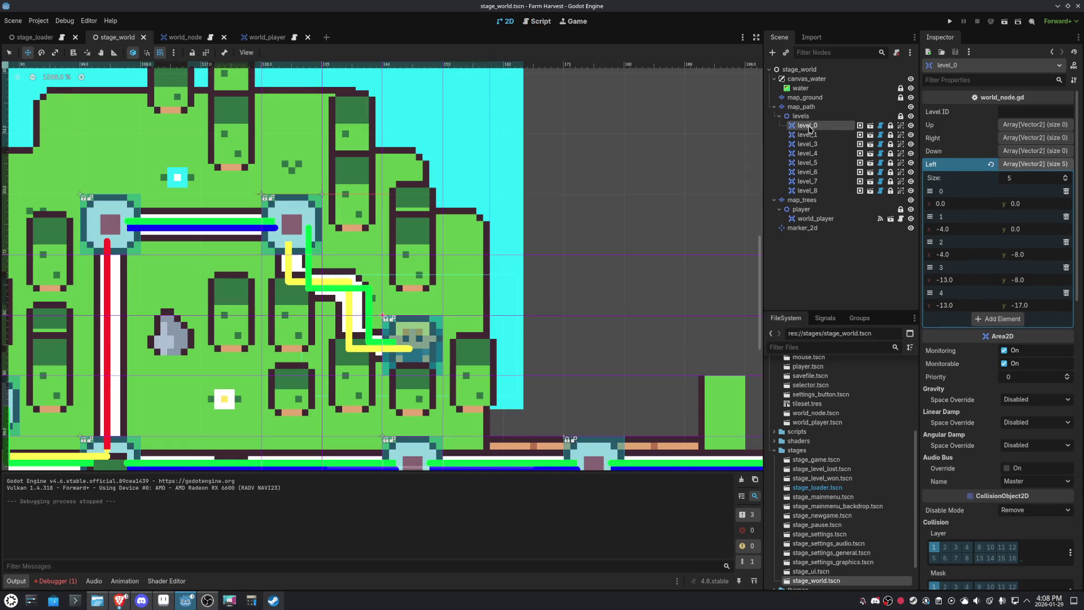
pyautogui.click(809, 134)
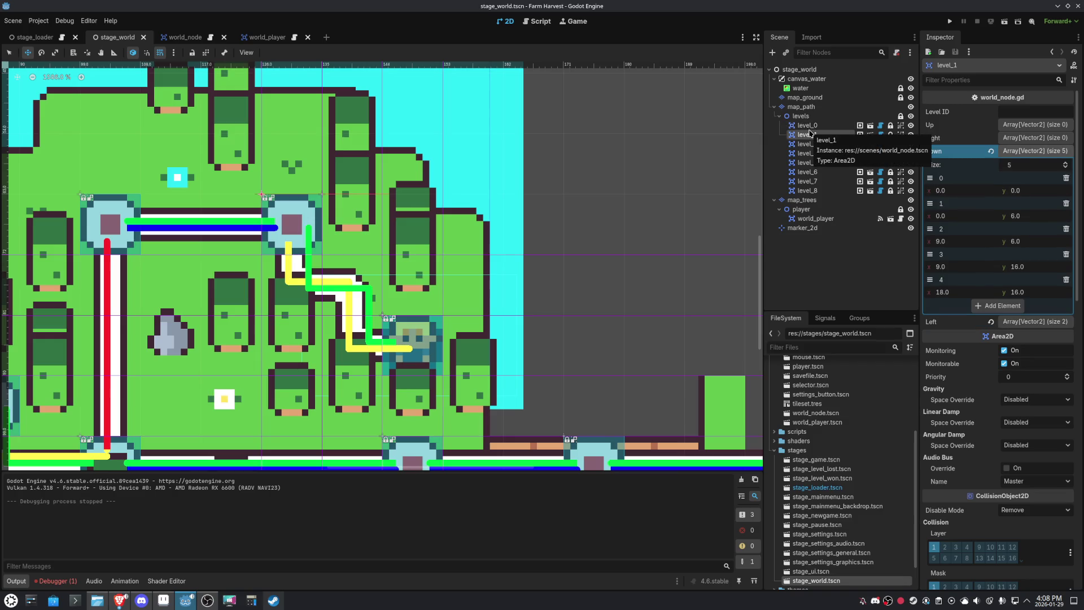
# - Set the y of level_1's Down[1] and Down[2] to 7.0 and save stage_world
pyautogui.click(1039, 221)
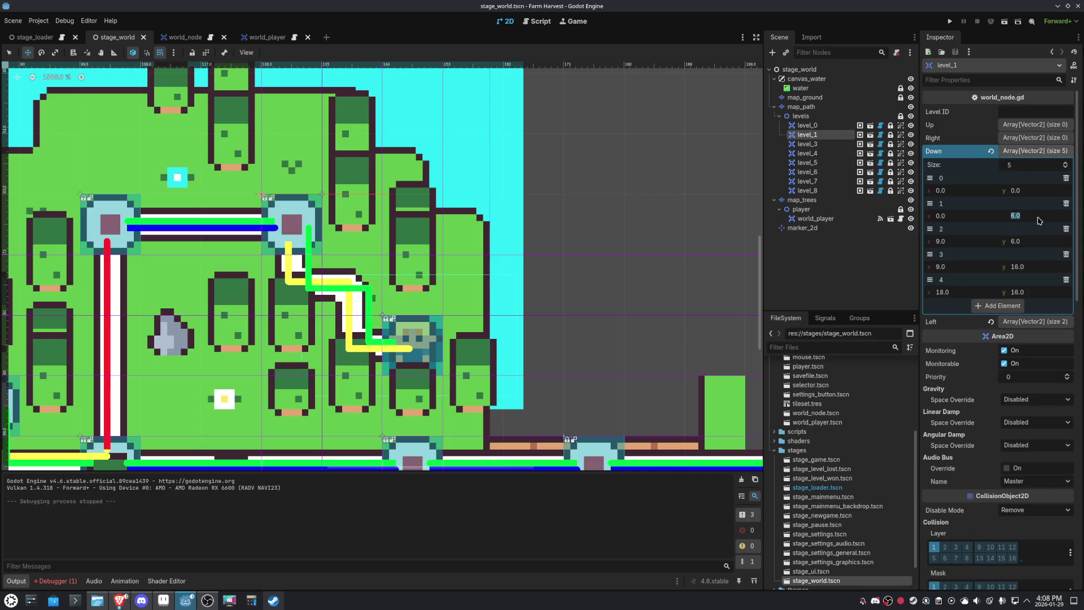
pyautogui.press('Up')
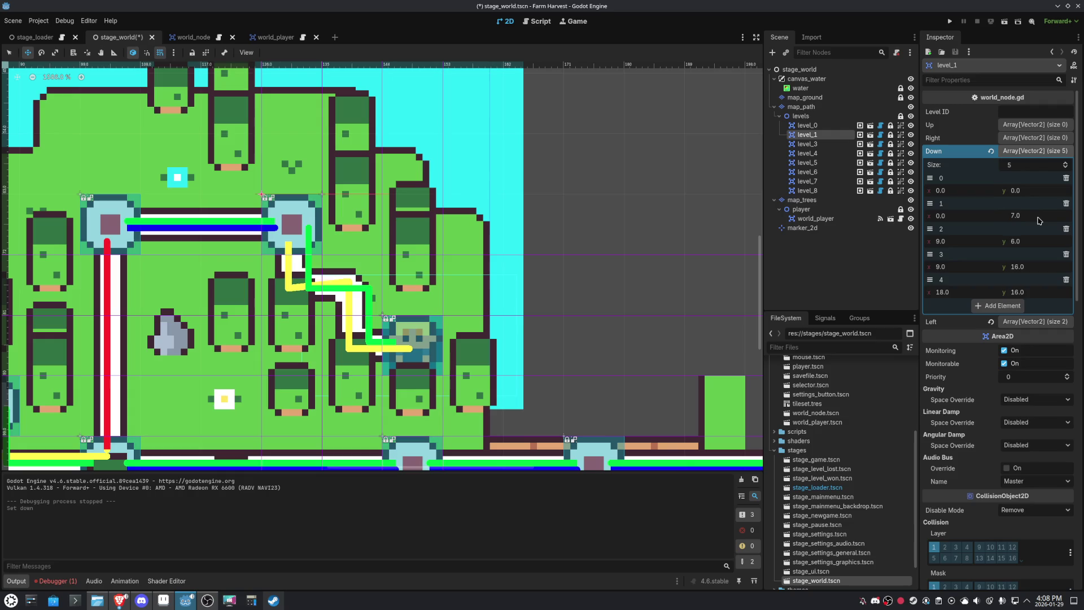
pyautogui.click(1027, 241)
pyautogui.write('7')
pyautogui.press('Return')
pyautogui.hotkey('ctrl', 's')
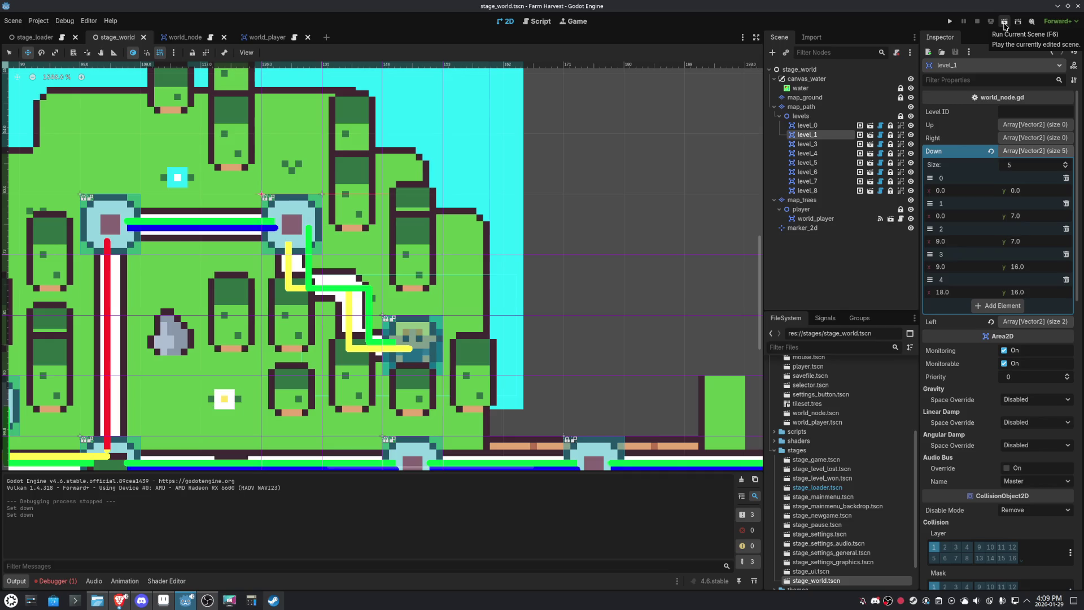
# - Return to world_player.gd with the cursor at the end of line 53's pos calculation
pyautogui.click(539, 22)
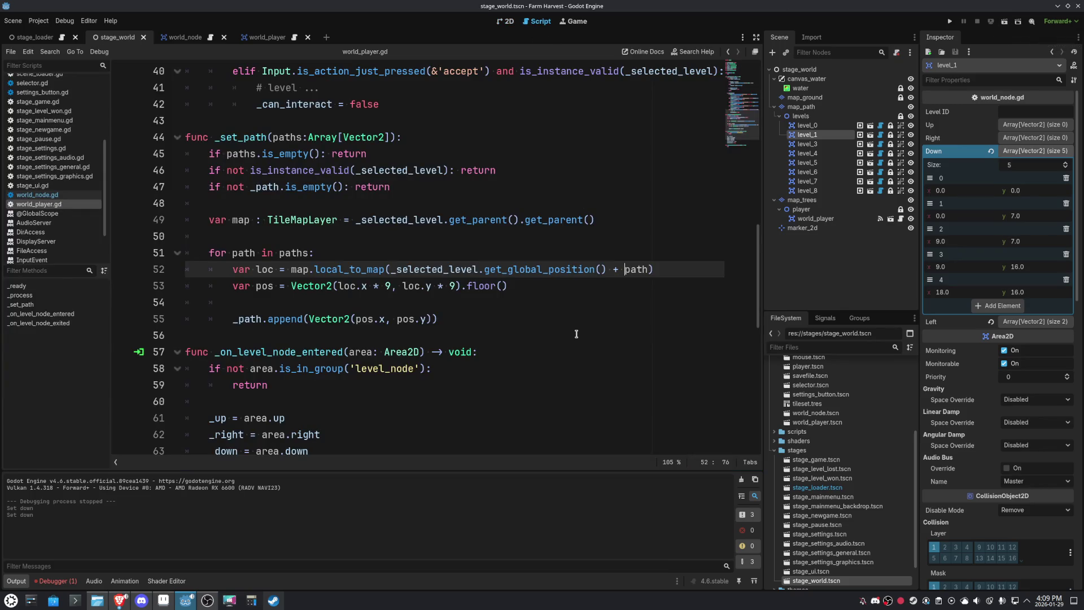
pyautogui.click(558, 288)
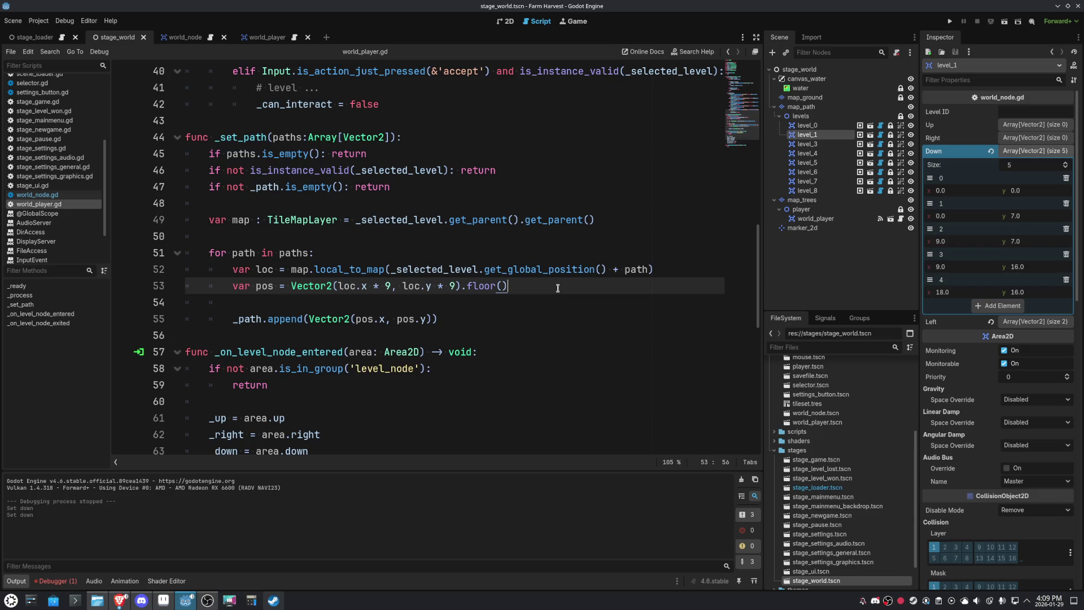
pyautogui.scroll(5, 558, 288)
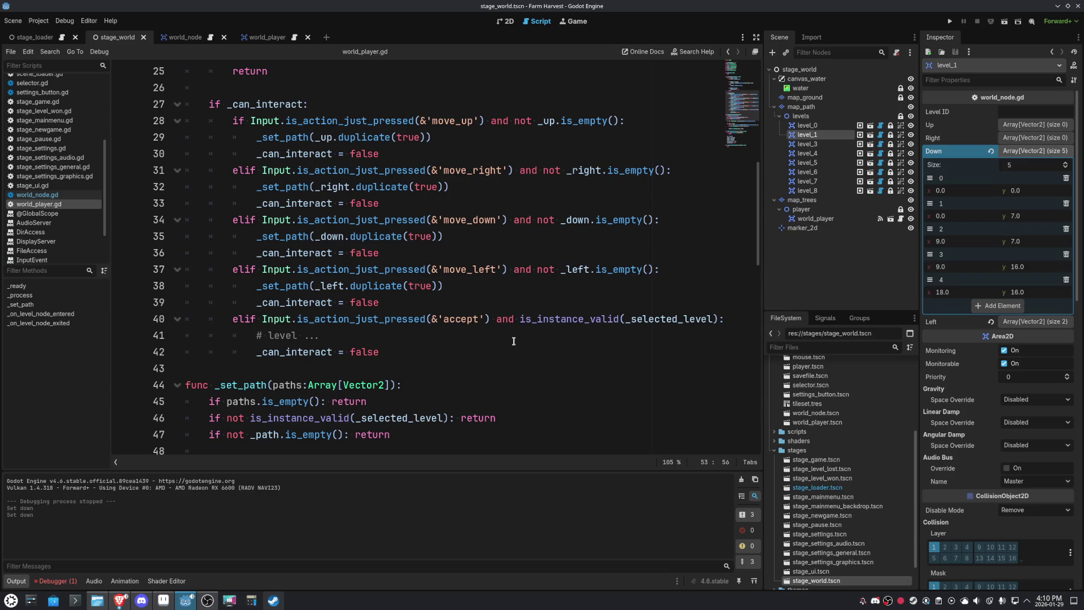
pyautogui.scroll(8, 513, 341)
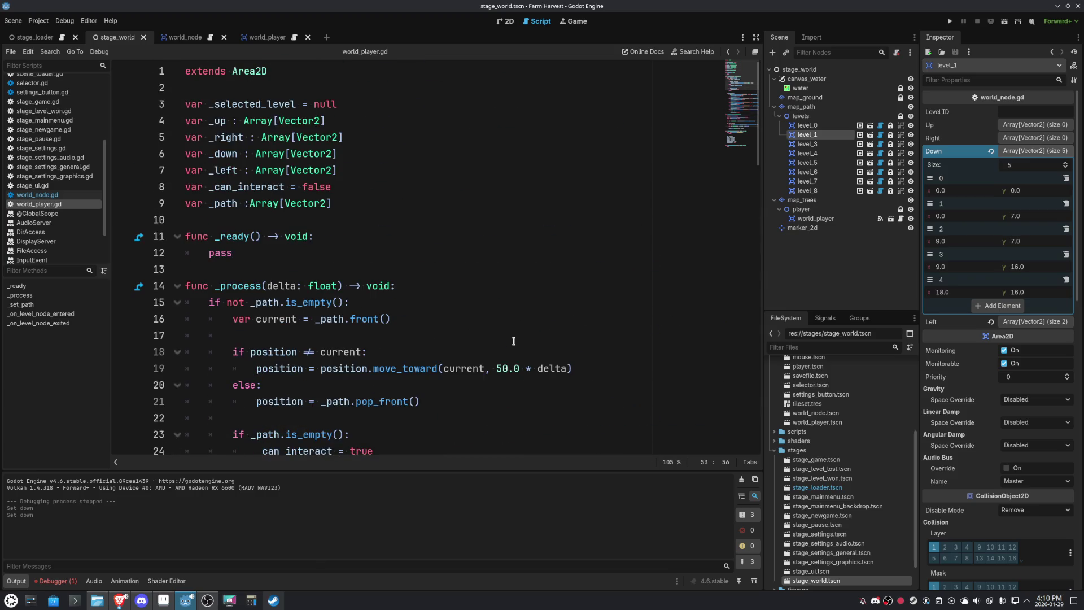
pyautogui.scroll(-8, 514, 341)
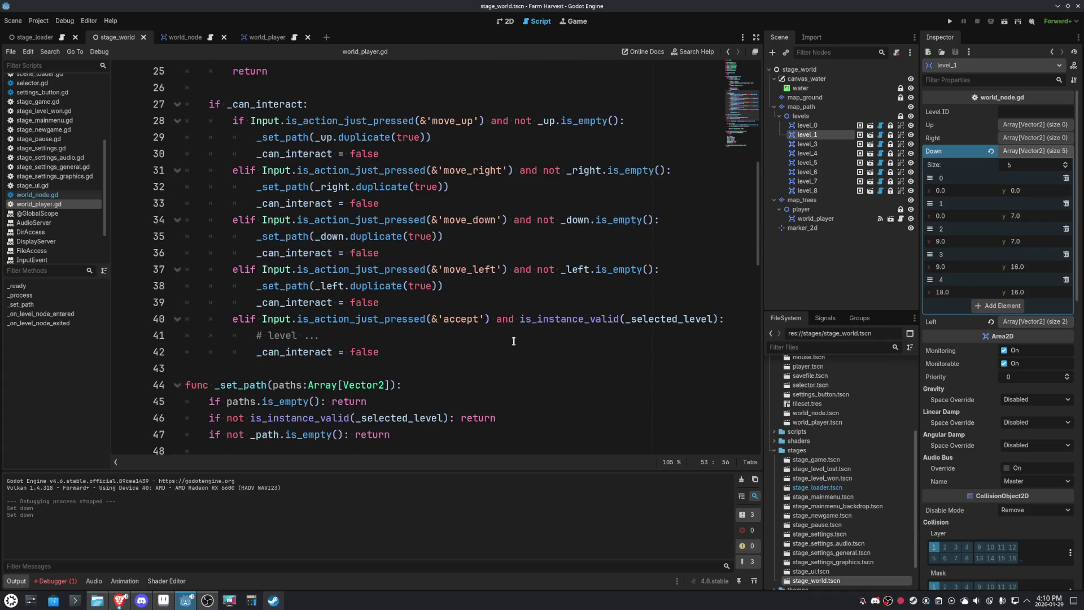
pyautogui.scroll(1, 514, 341)
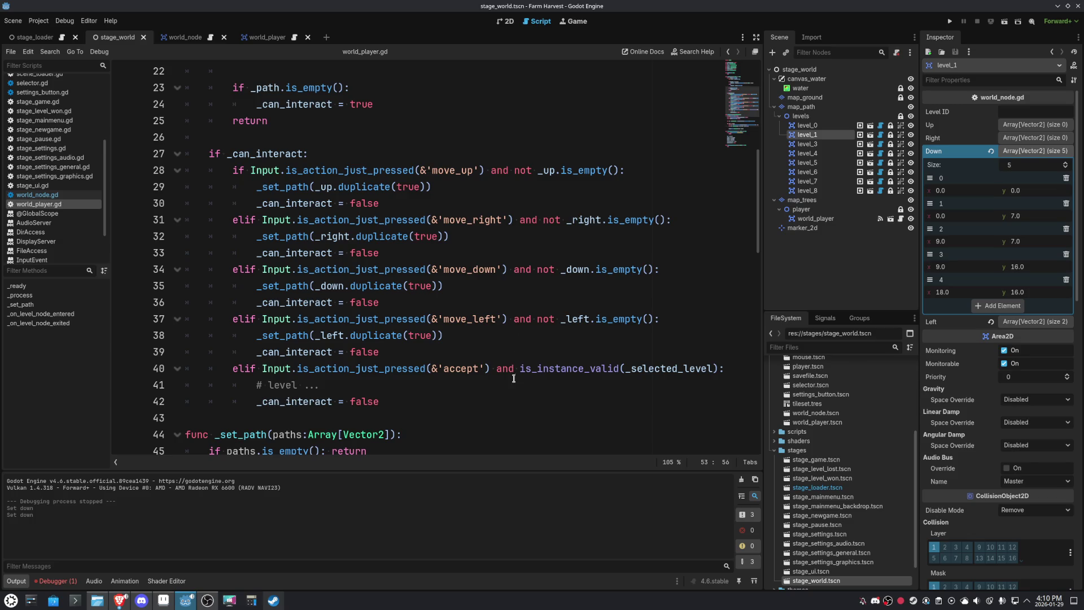
pyautogui.scroll(-6, 514, 374)
pyautogui.scroll(-2, 514, 375)
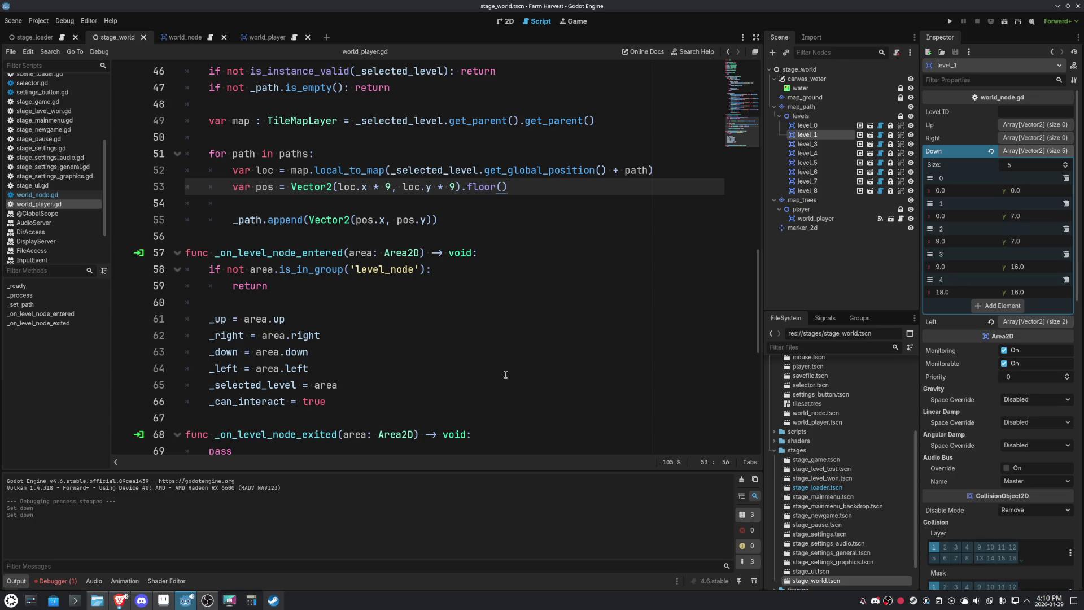
pyautogui.scroll(2, 569, 315)
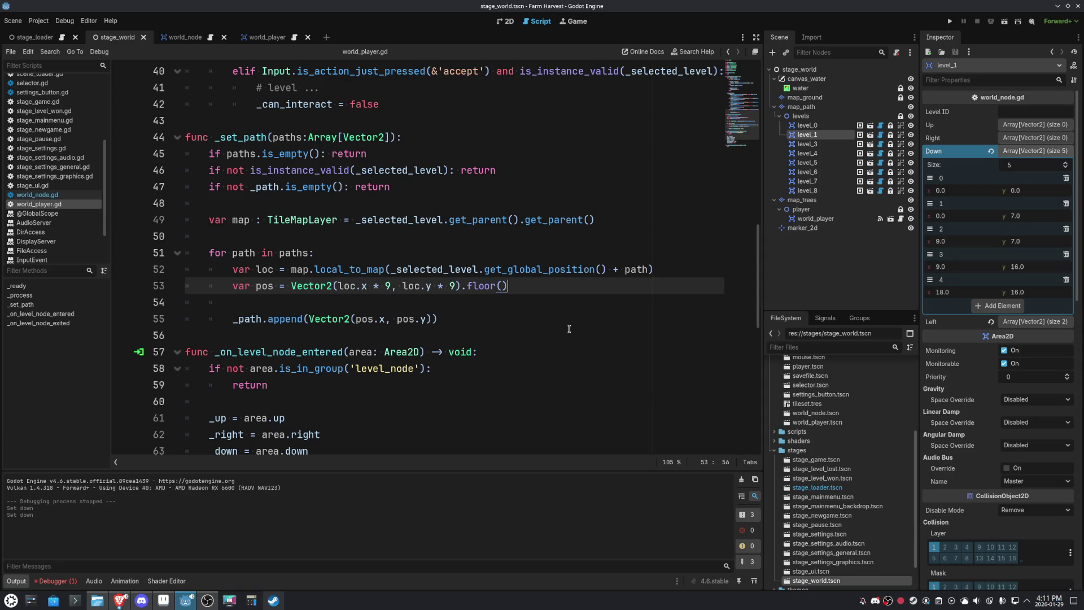
pyautogui.doubleClick(473, 285)
pyautogui.write('round')
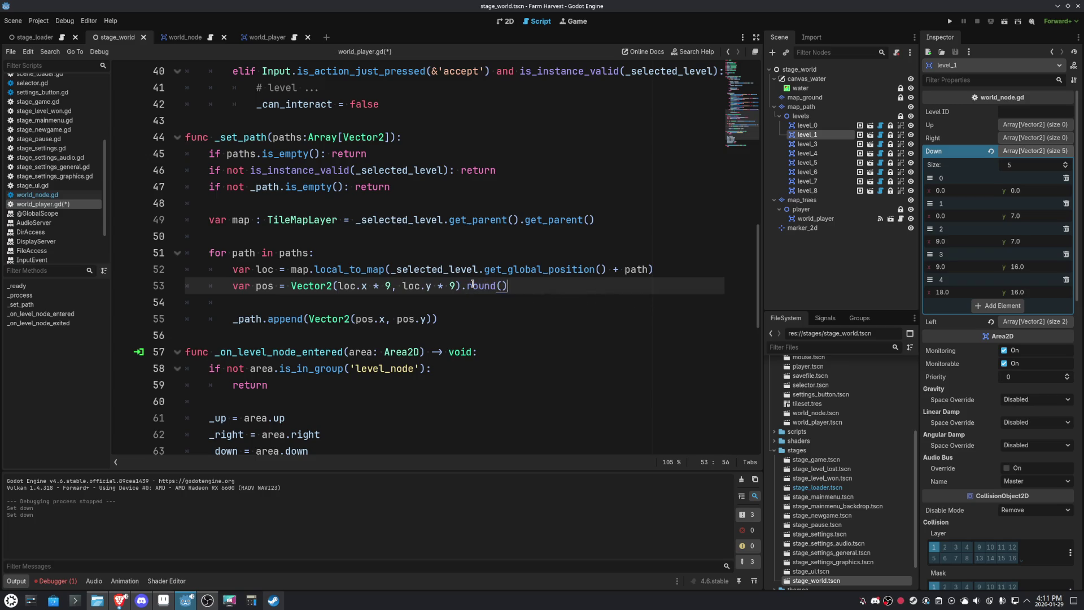
pyautogui.press('Return')
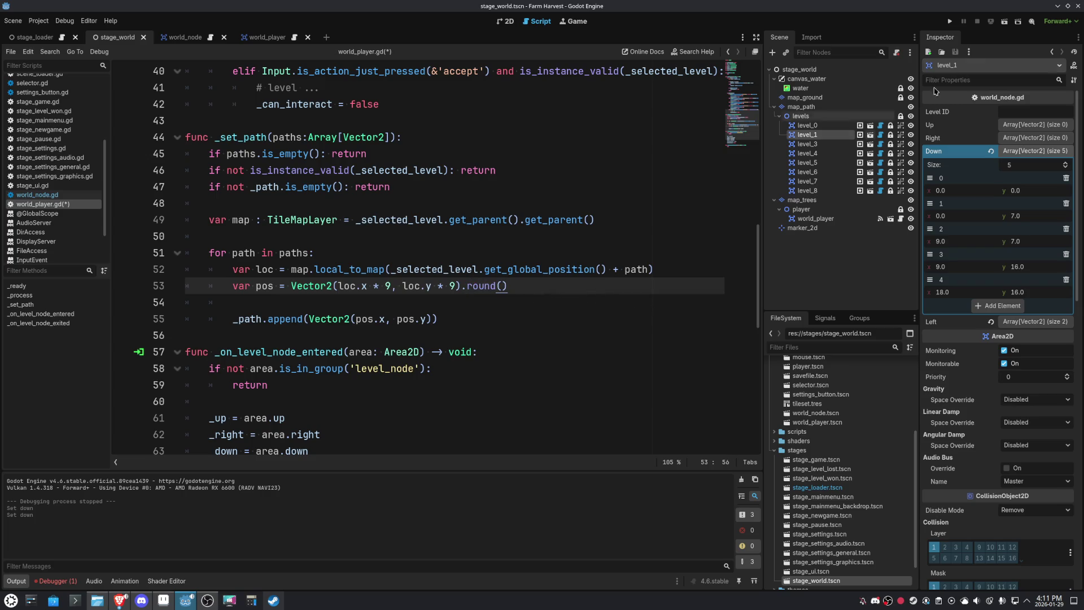
pyautogui.click(1004, 21)
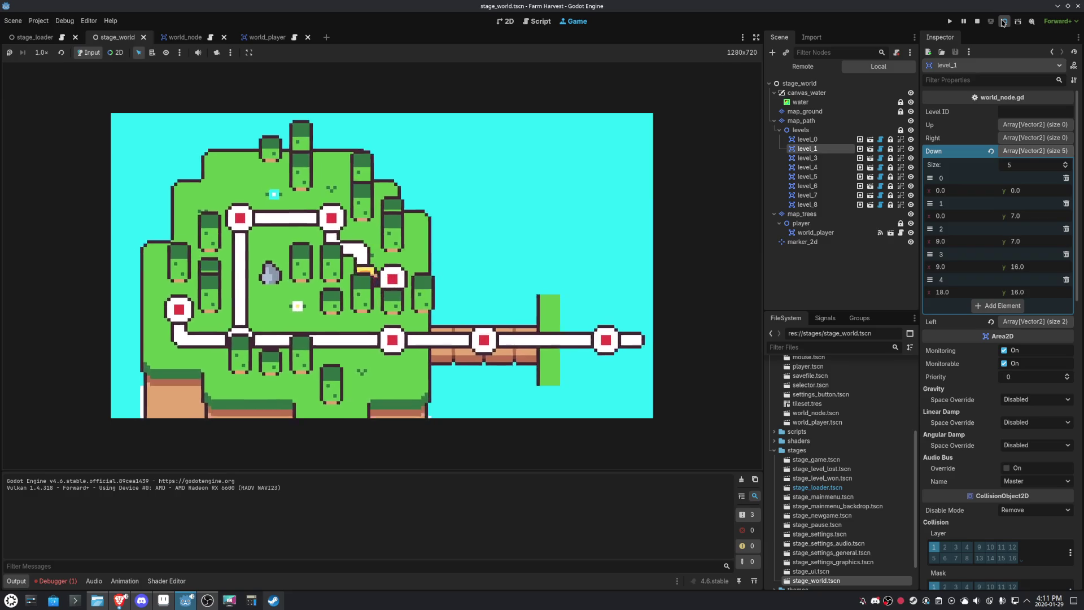
pyautogui.press('Down')
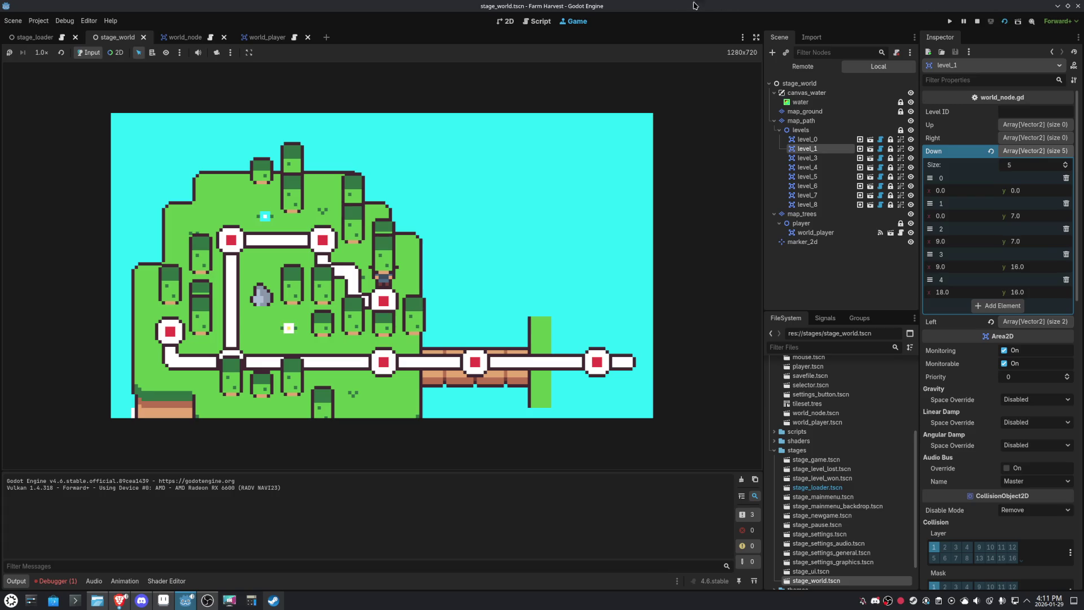
pyautogui.click(541, 22)
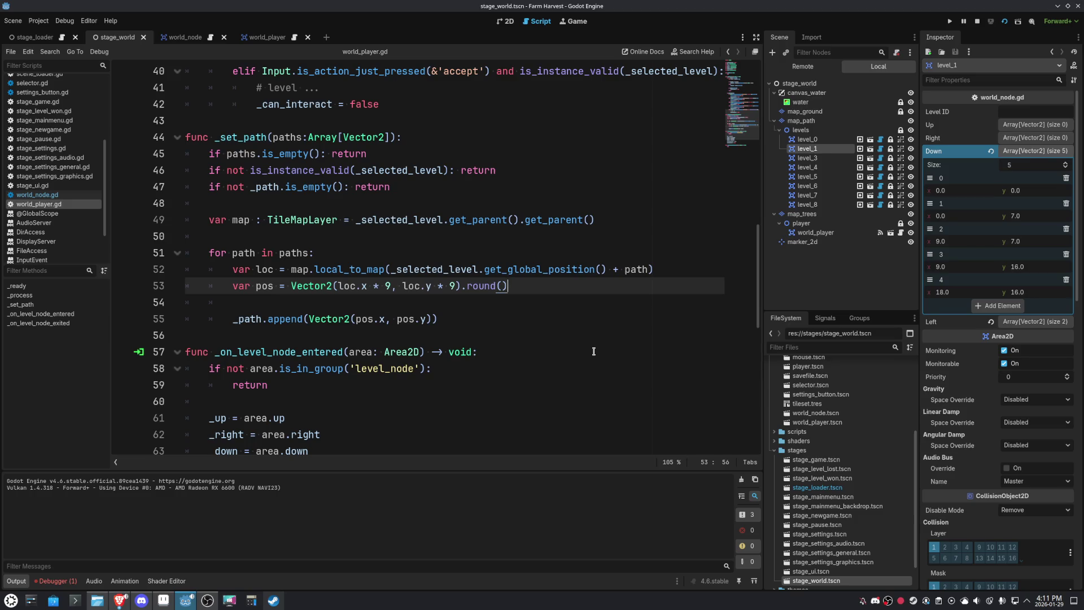
# - Comment out the pos scaling line and strip map.local_to_map( and its ')' from line 52
pyautogui.hotkey('ctrl', 'k')
pyautogui.press('Up')
pyautogui.press('Right')
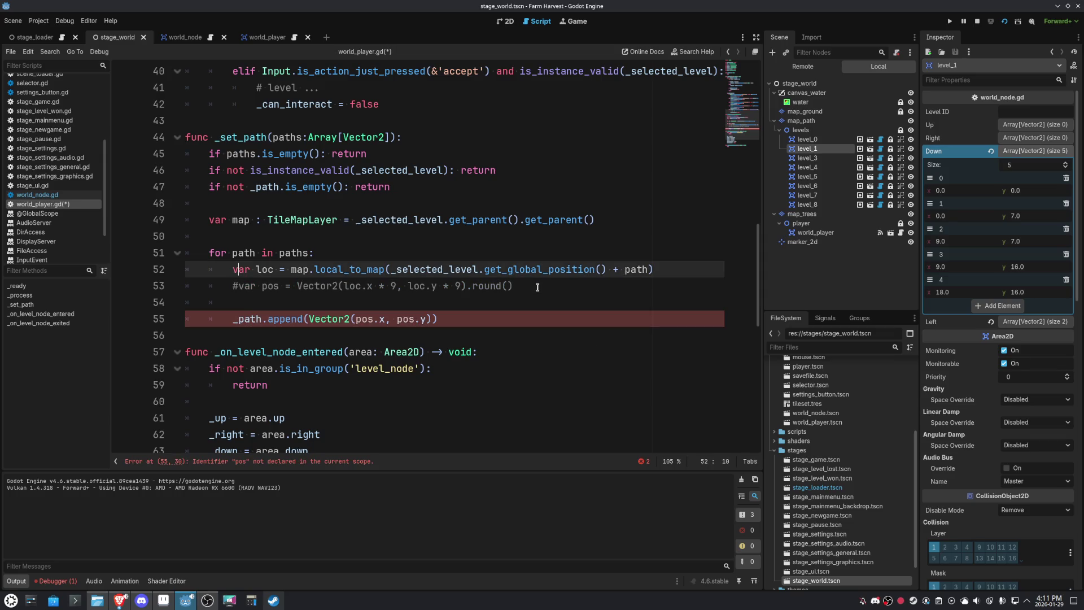
pyautogui.hotkey('shift', 'ctrl', 'Right')
pyautogui.hotkey('shift', 'ctrl', 'Right')
pyautogui.hotkey('shift', 'ctrl', 'Right')
pyautogui.hotkey('shift', 'ctrl', 'Left')
pyautogui.press('Delete')
pyautogui.press('End')
pyautogui.press('BackSpace')
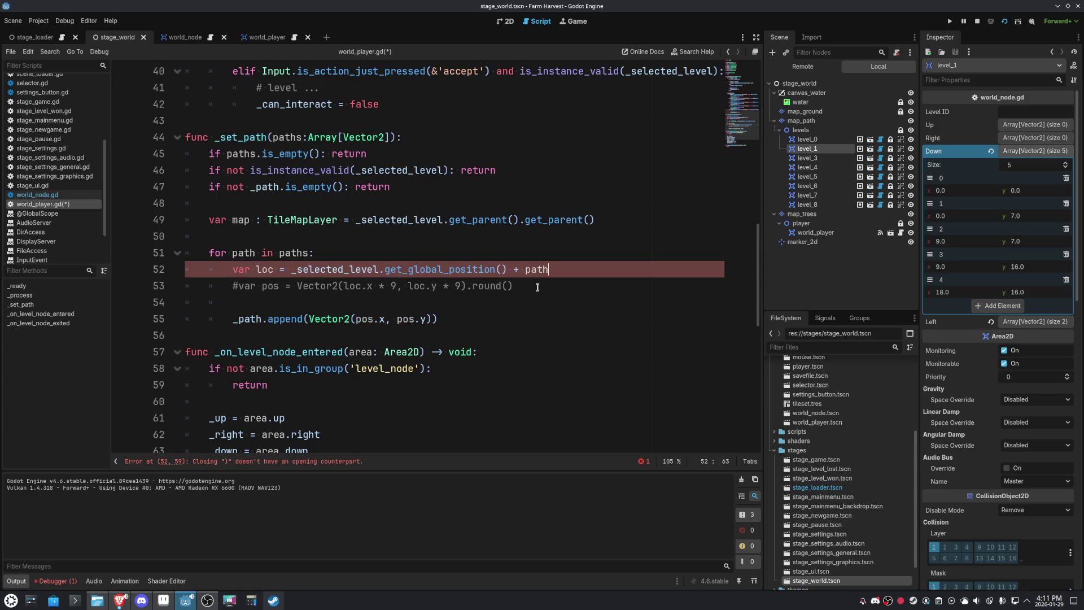
# - Remove a stray 0 typed into the commented pos line
pyautogui.press('Down')
pyautogui.press('Home')
pyautogui.press('Left')
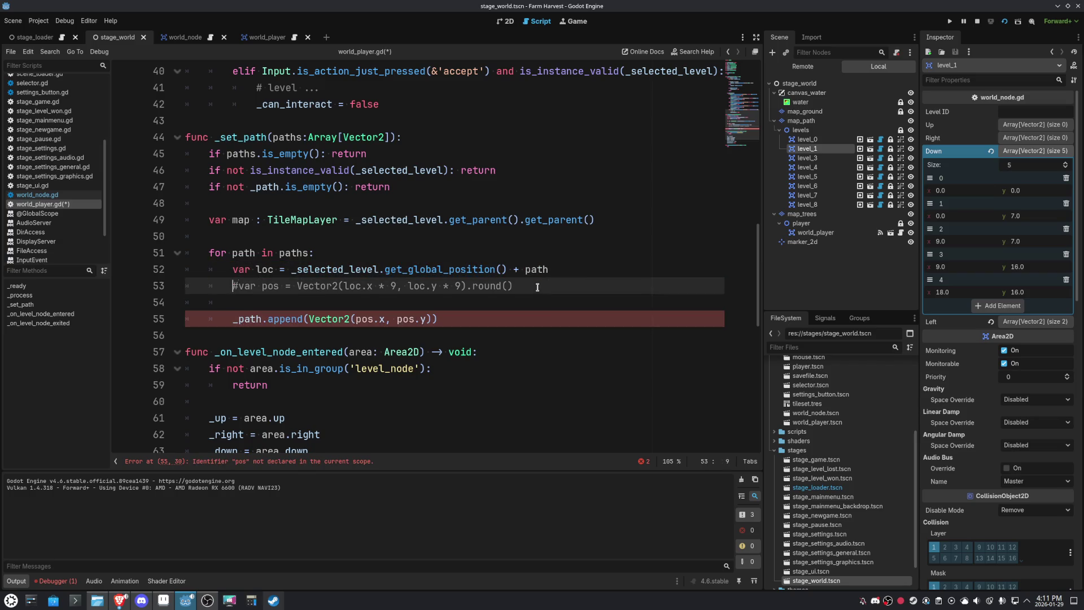
pyautogui.write('0')
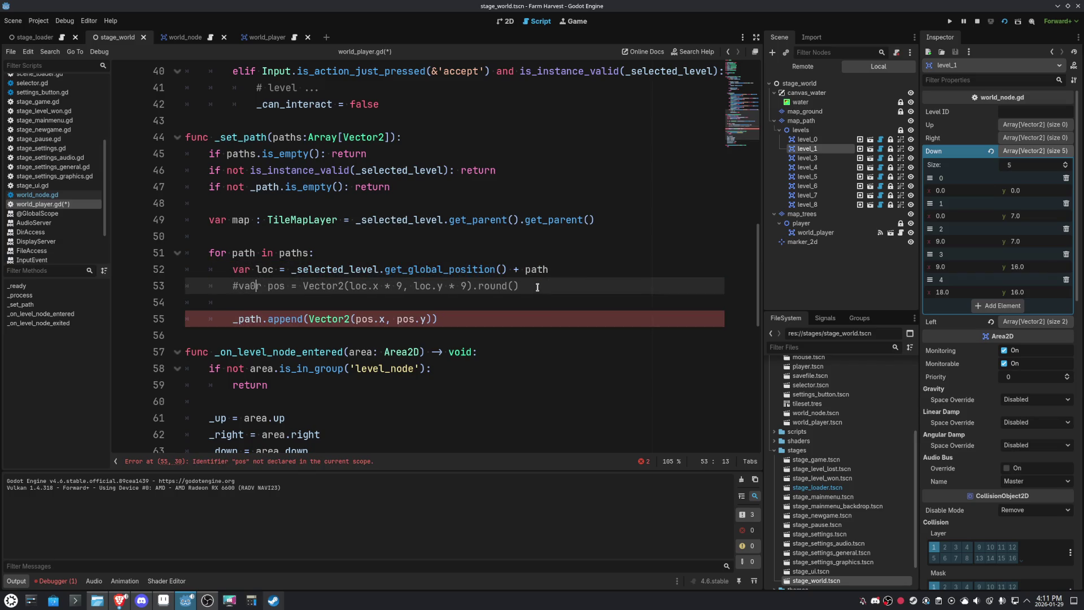
pyautogui.press('BackSpace')
# - Replace the append argument Vector2(pos.x, pos.y) with loc and run the scene
pyautogui.press('Down')
pyautogui.press('Down')
pyautogui.press('End')
pyautogui.press('Left')
pyautogui.hotkey('shift', 'Left')
pyautogui.hotkey('shift', 'Left')
pyautogui.hotkey('shift', 'Left')
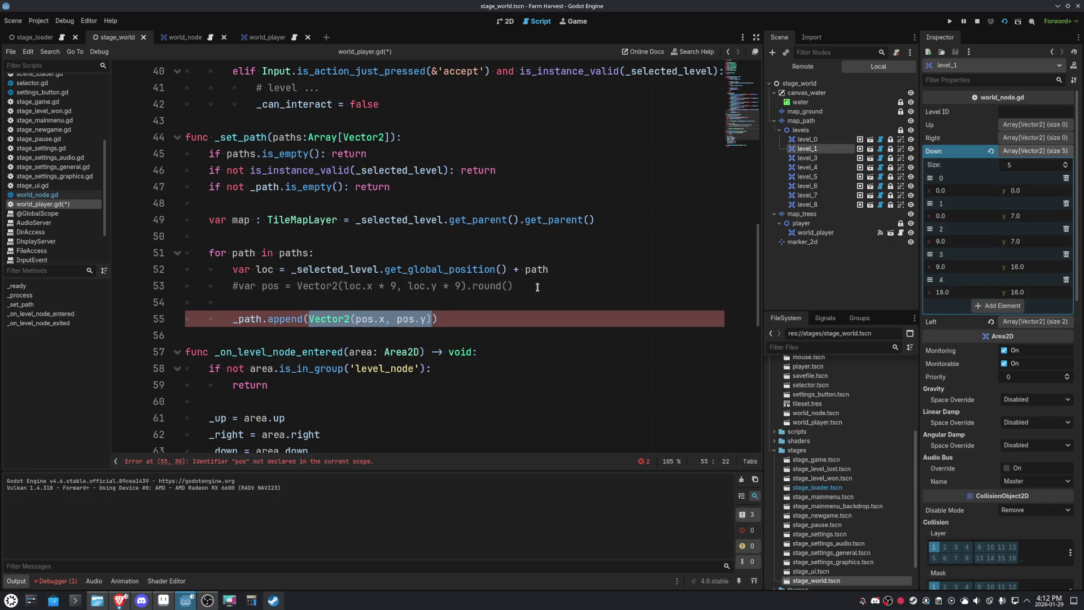
pyautogui.press('BackSpace')
pyautogui.write('loc')
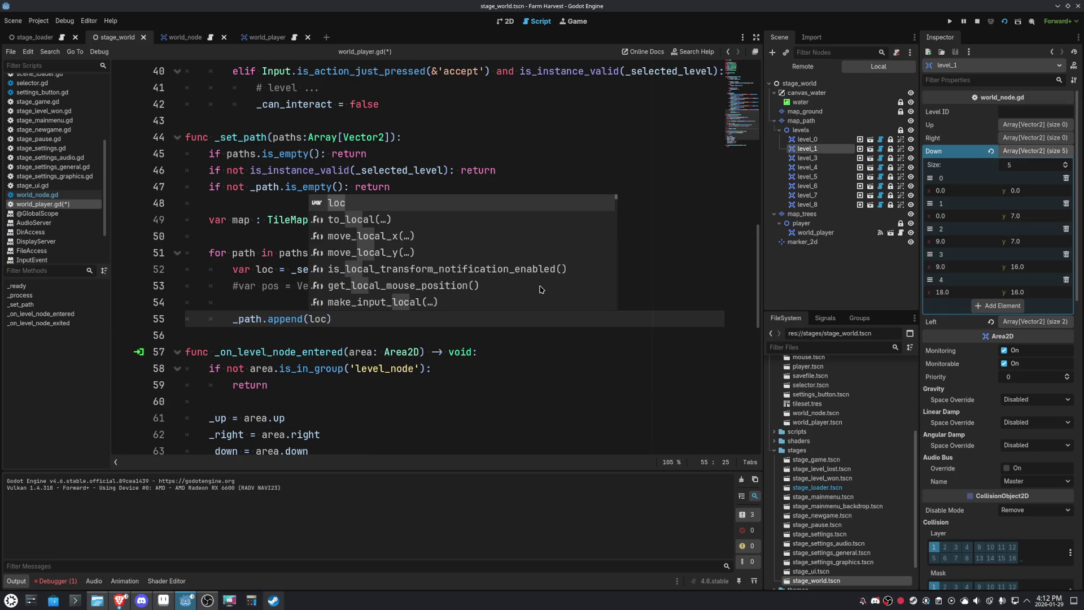
pyautogui.click(644, 194)
pyautogui.click(1004, 21)
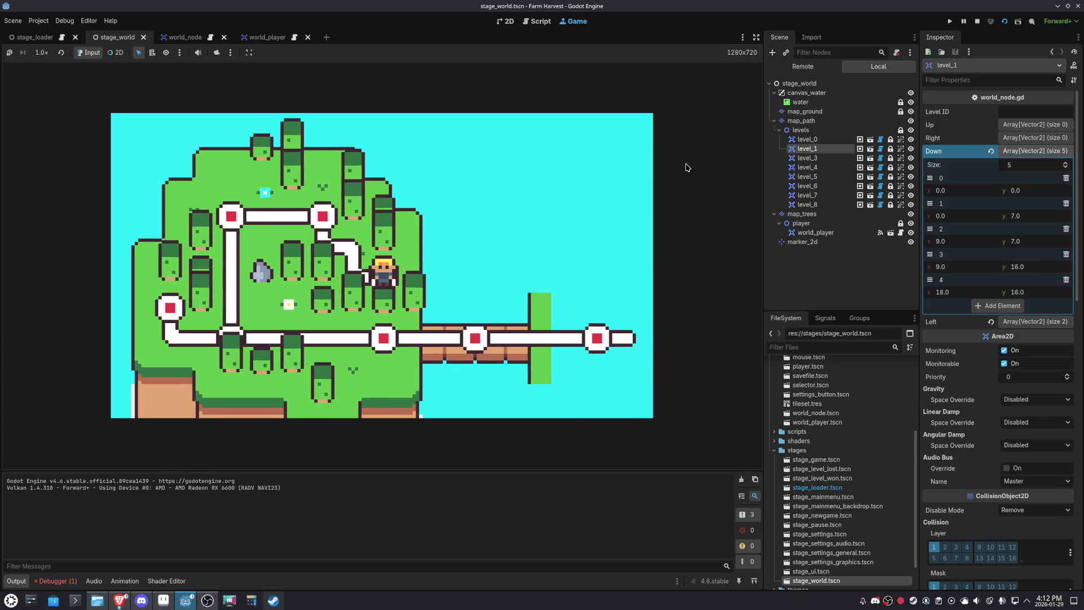
# - Back in world_player.gd, select the loc variable name on line 52
pyautogui.click(539, 21)
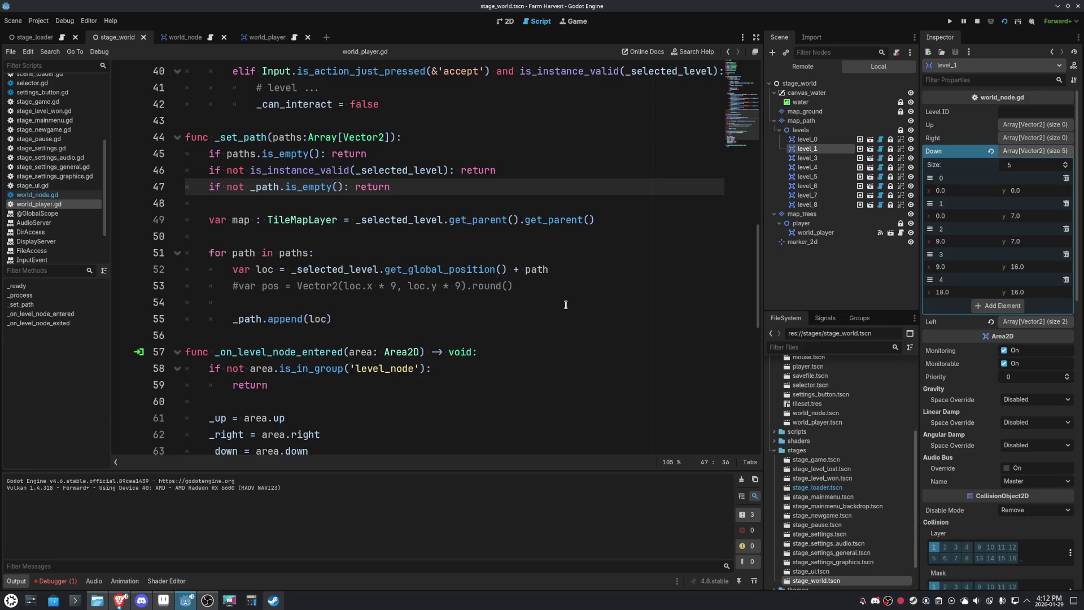
pyautogui.doubleClick(265, 270)
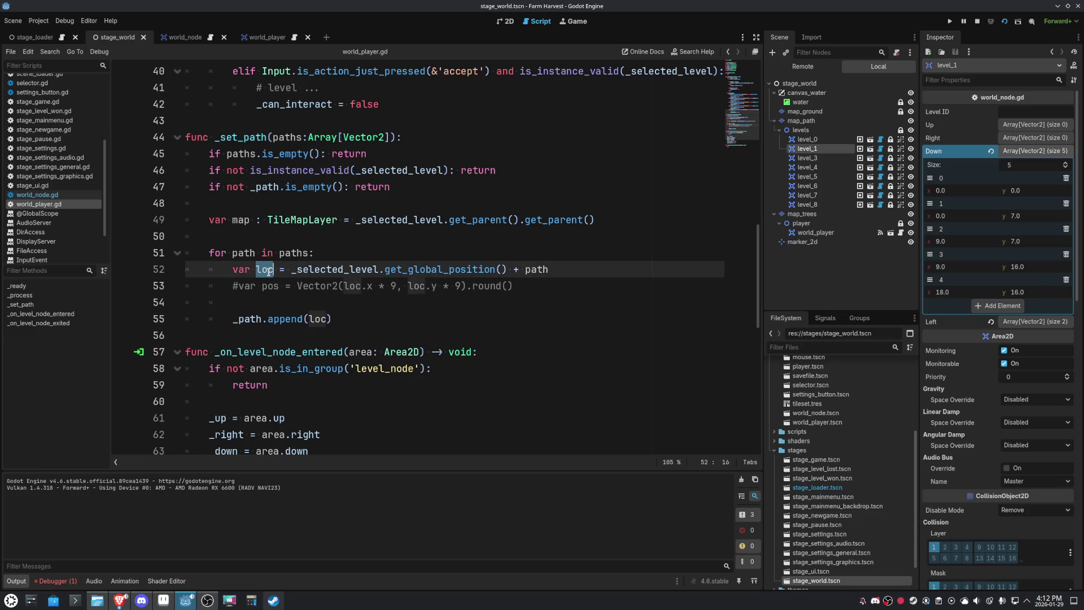
# - Rename loc to pos and add var loc = map.local_to_map(pos) below it
pyautogui.write('pos')
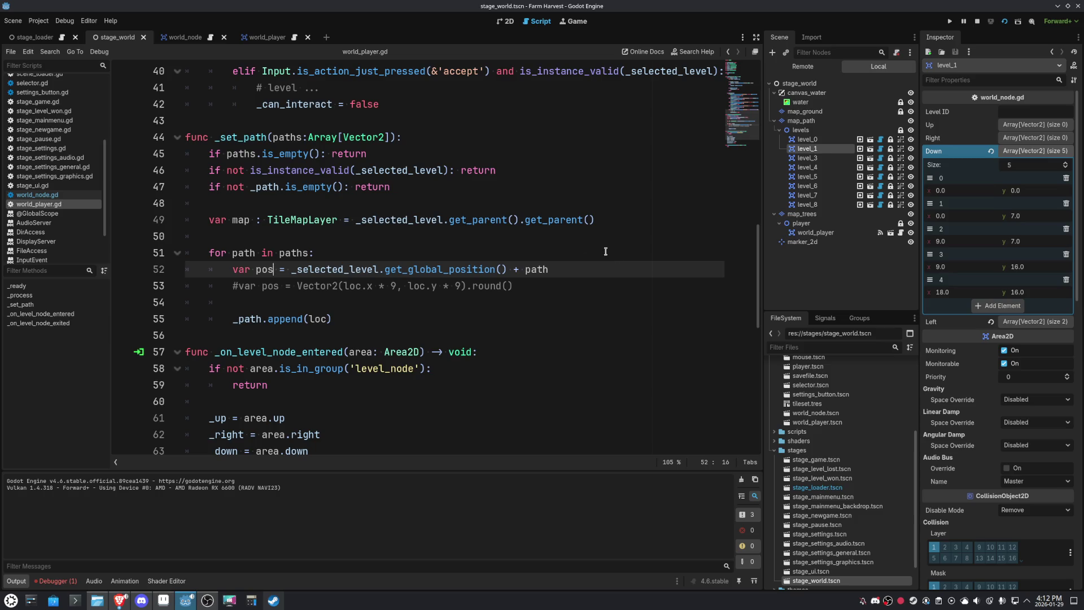
pyautogui.click(598, 261)
pyautogui.press('Return')
pyautogui.write('var loc = ')
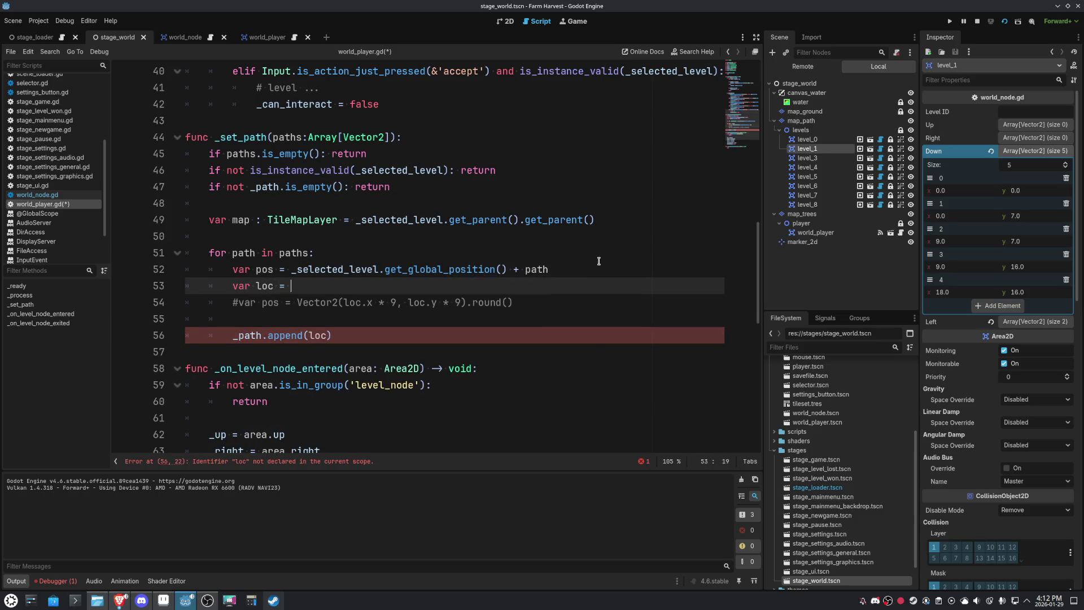
pyautogui.write('map.')
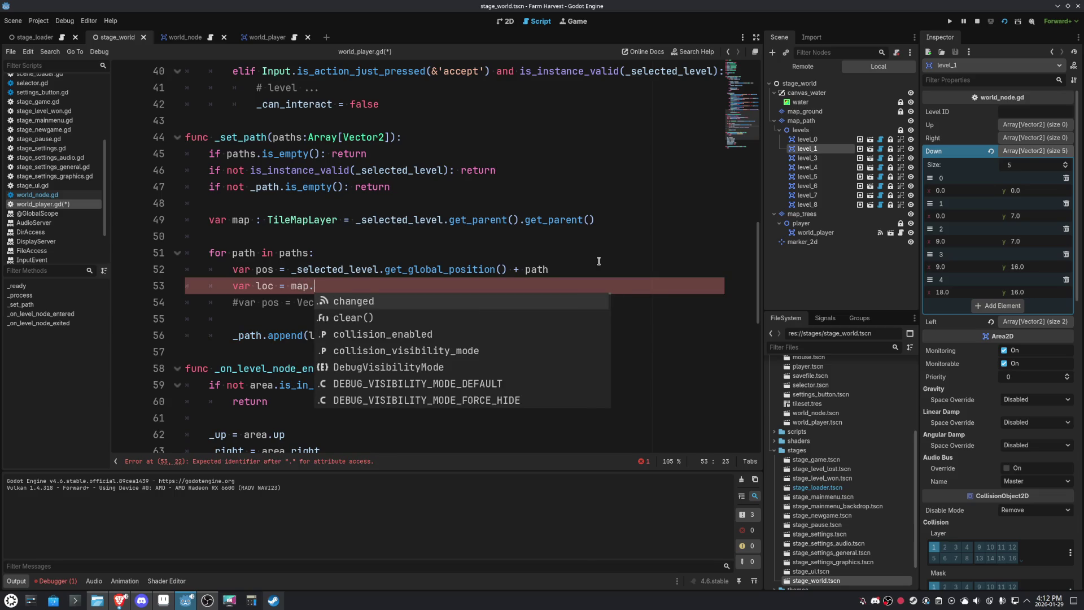
pyautogui.write('local')
pyautogui.press('Return')
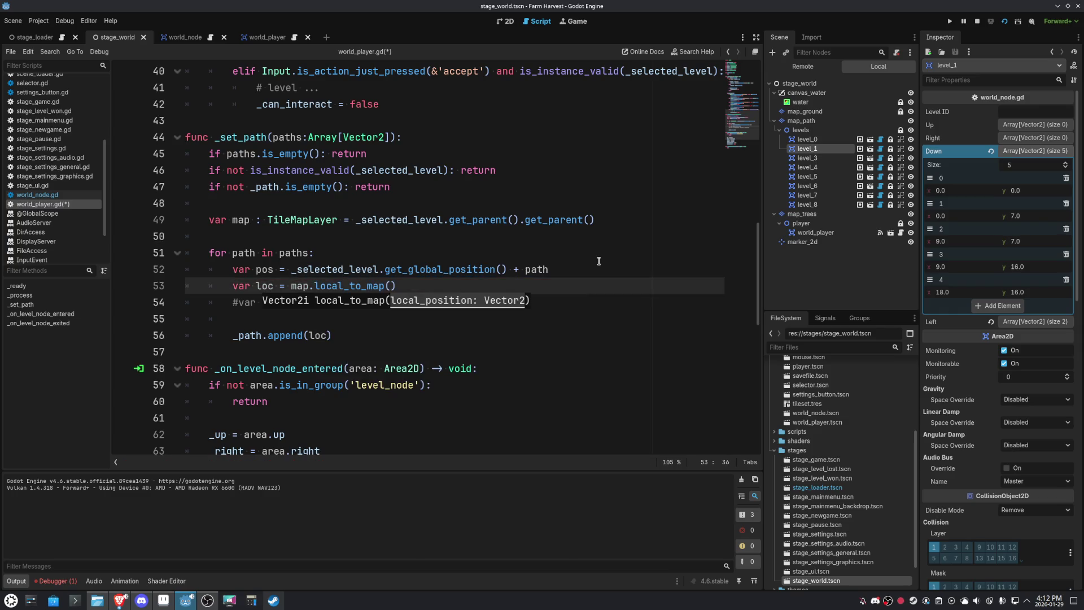
pyautogui.write('pos)')
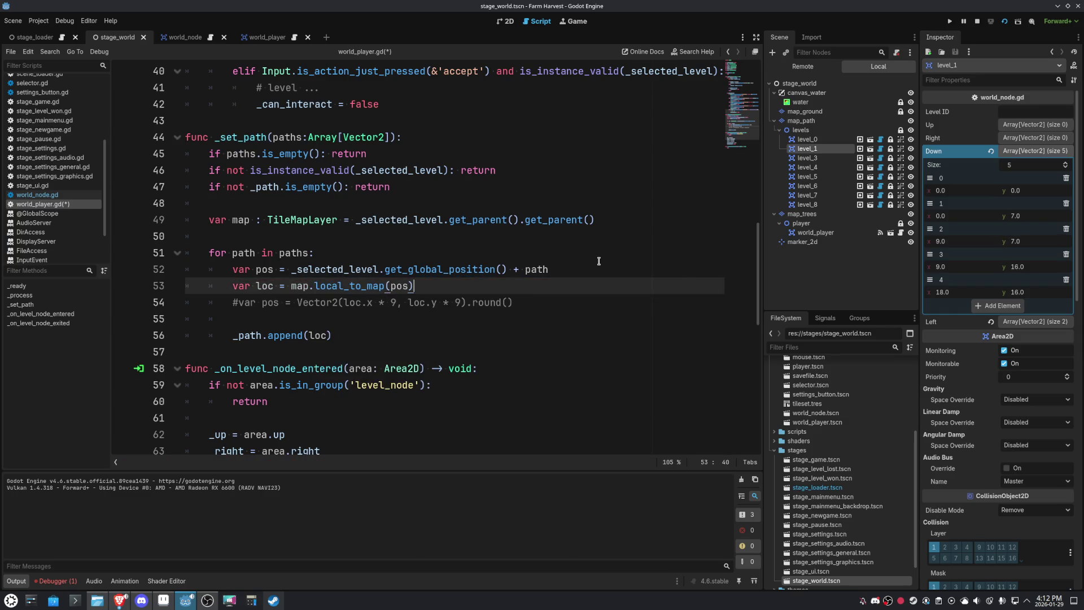
# - Add the line var final_pos = map.map_to_local(loc)
pyautogui.press('Return')
pyautogui.write('var final_pos = map.')
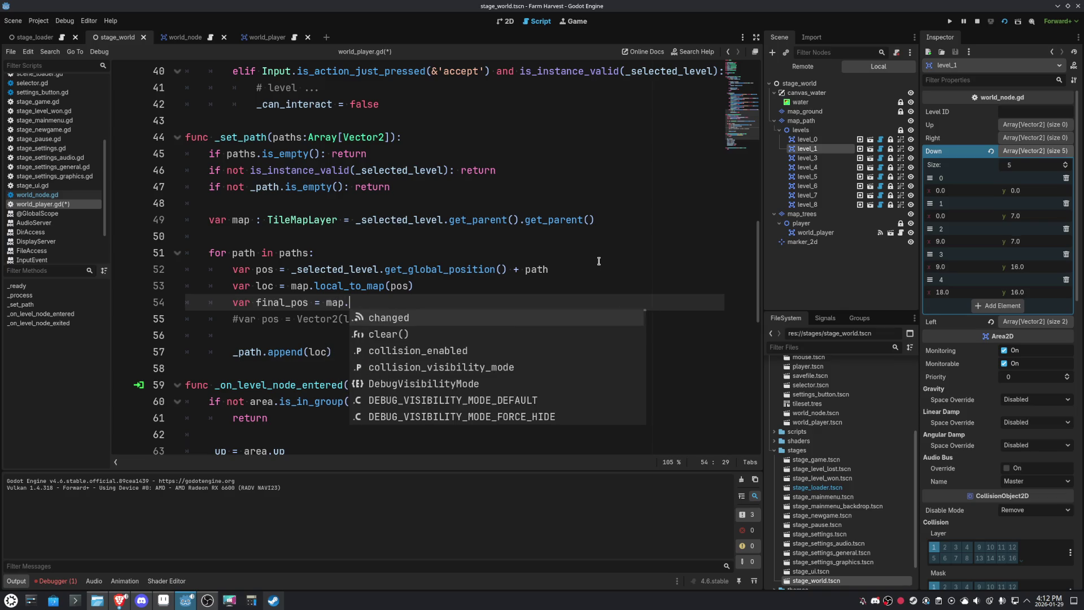
pyautogui.write('map')
pyautogui.press('Down')
pyautogui.press('Return')
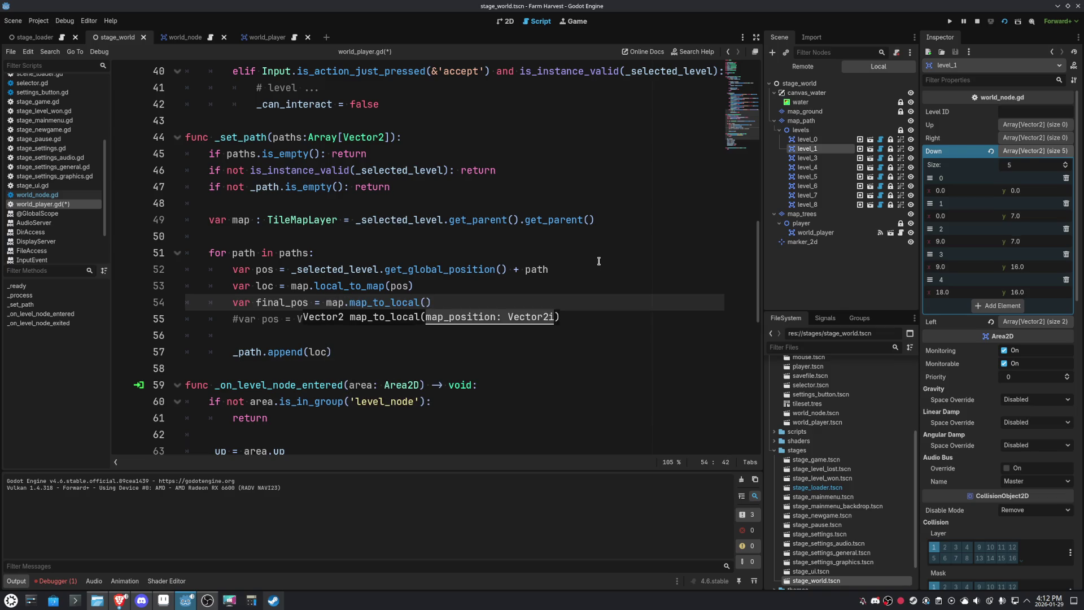
pyautogui.write('loc)')
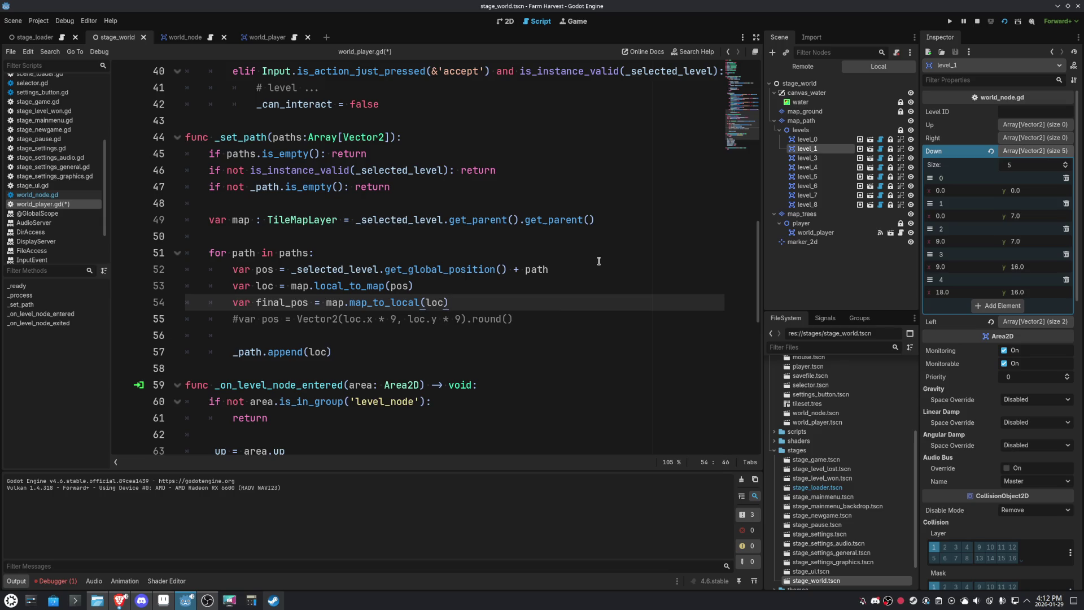
# - Append final_pos instead of loc and run stage_world
pyautogui.press('Down')
pyautogui.press('Down')
pyautogui.press('Down')
pyautogui.press('Left')
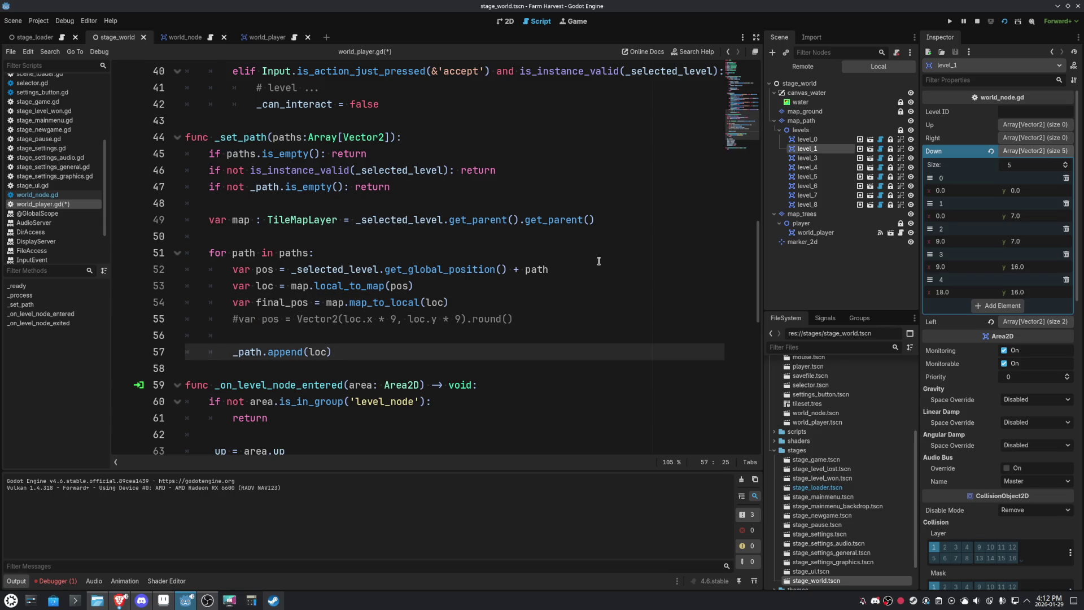
pyautogui.press('BackSpace')
pyautogui.press('BackSpace')
pyautogui.press('BackSpace')
pyautogui.write('final')
pyautogui.press('Return')
pyautogui.click(1010, 23)
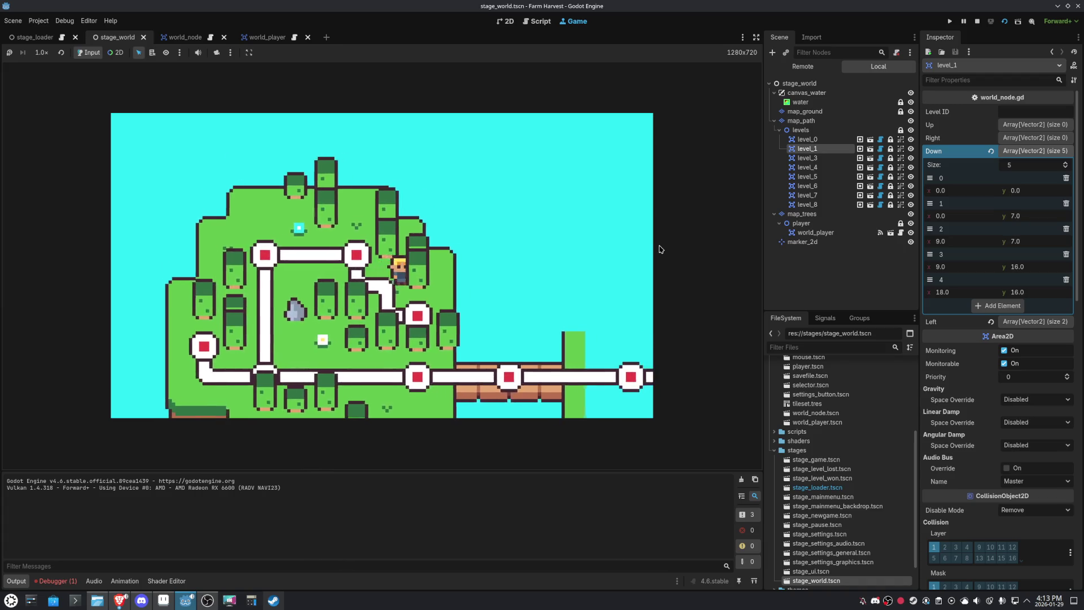
# - Walk the player up, then down to the lower-right level, and stop the game
pyautogui.press('Up')
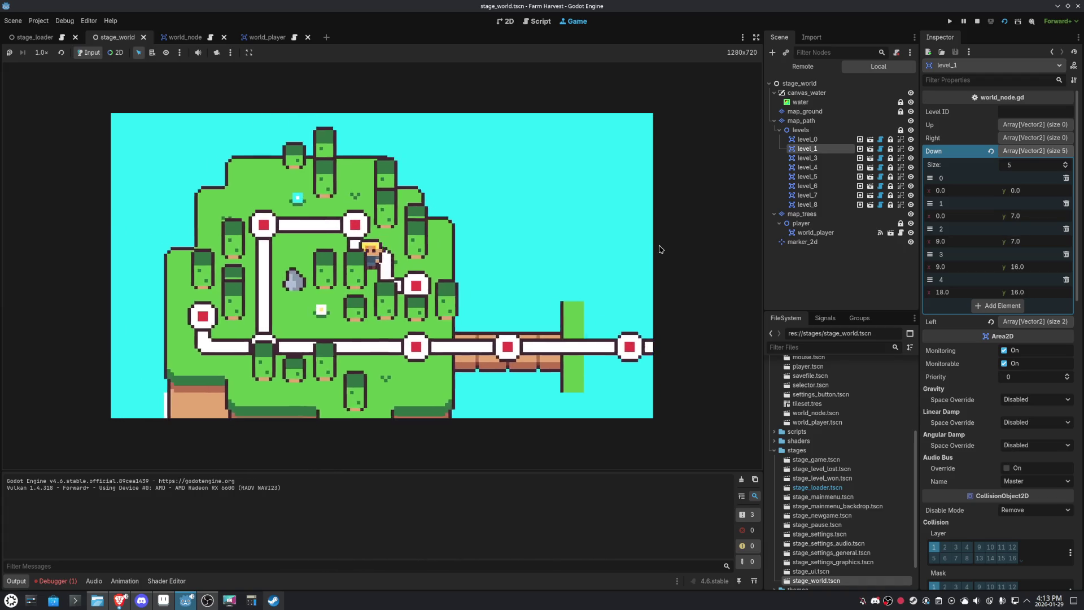
pyautogui.press('Down')
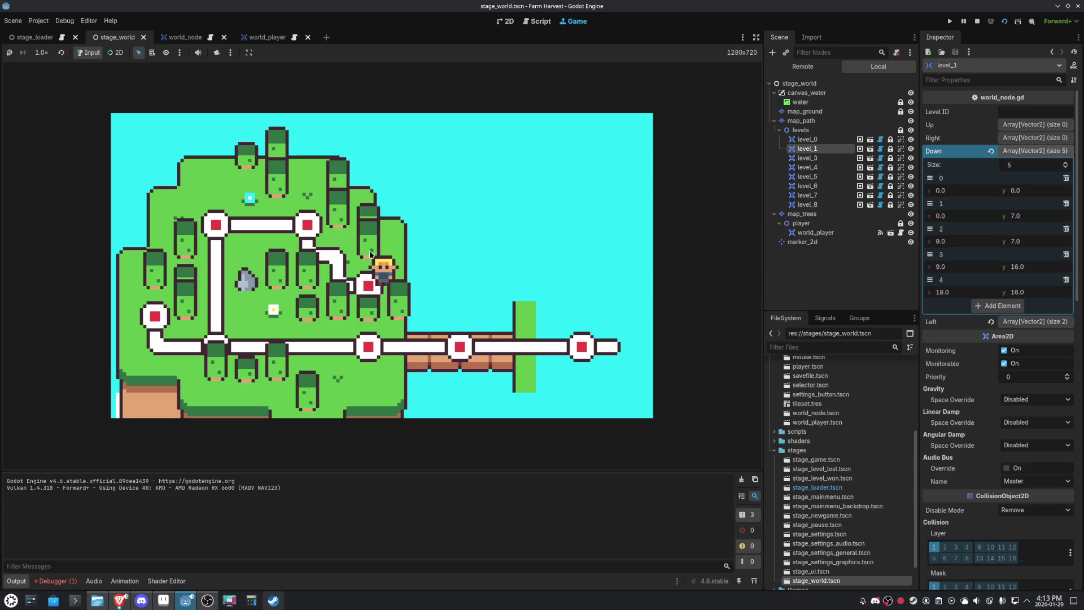
pyautogui.click(979, 24)
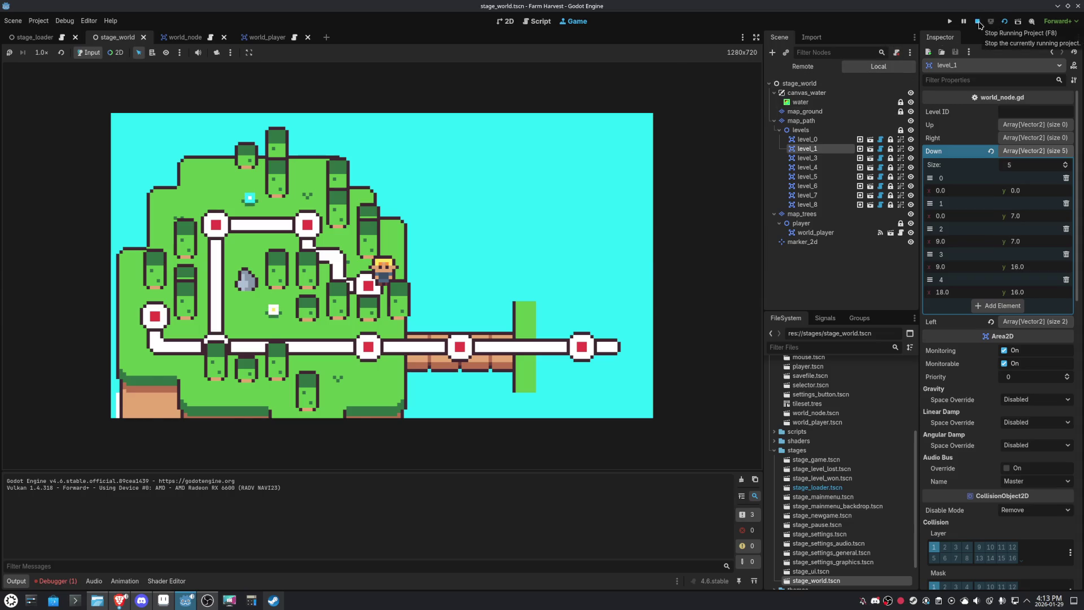
pyautogui.click(559, 297)
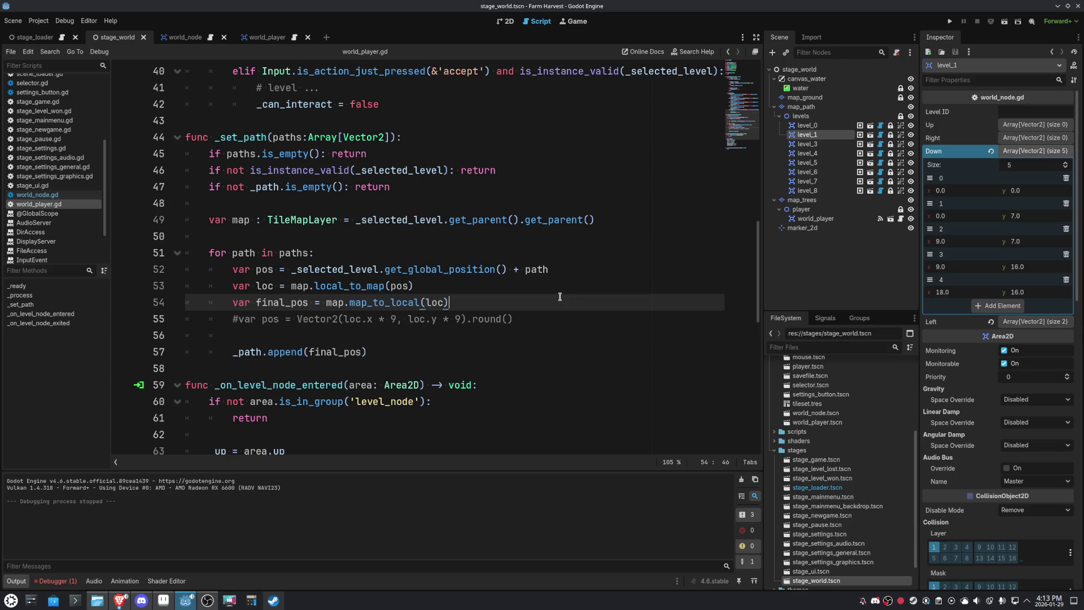
# - Delete commented-out line 55, view world_node and world_player, then return to stage_world
pyautogui.press('Down')
pyautogui.hotkey('ctrl', 'shift', 'k')
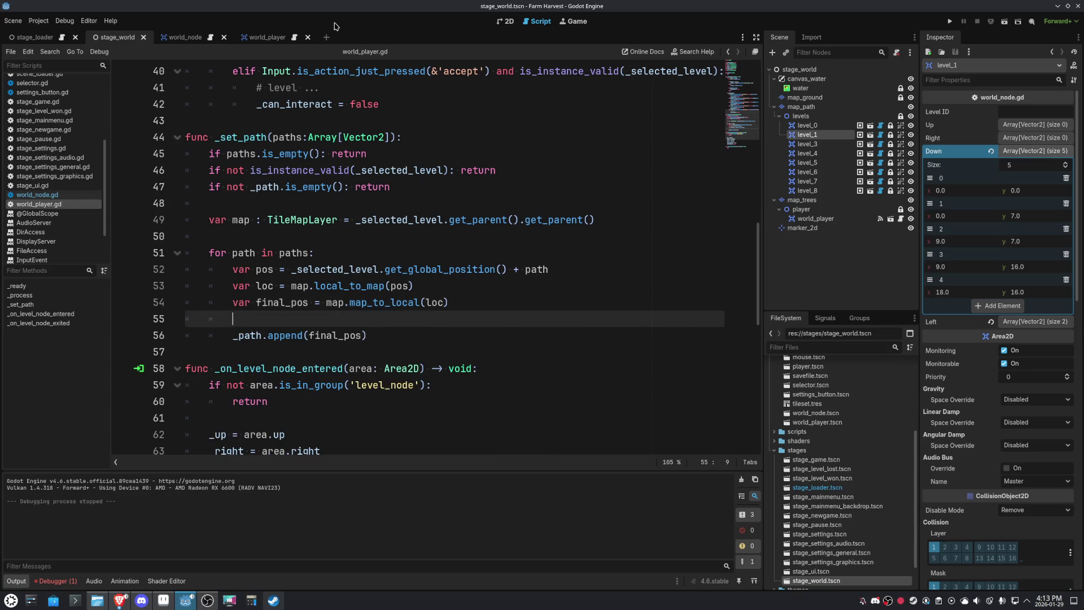
pyautogui.click(203, 36)
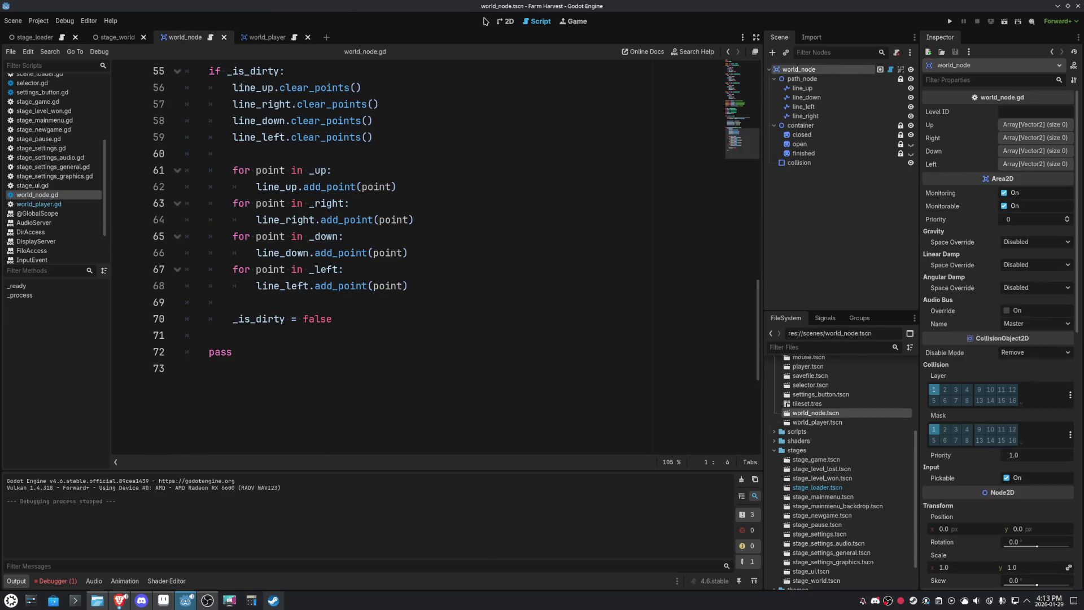
pyautogui.click(504, 21)
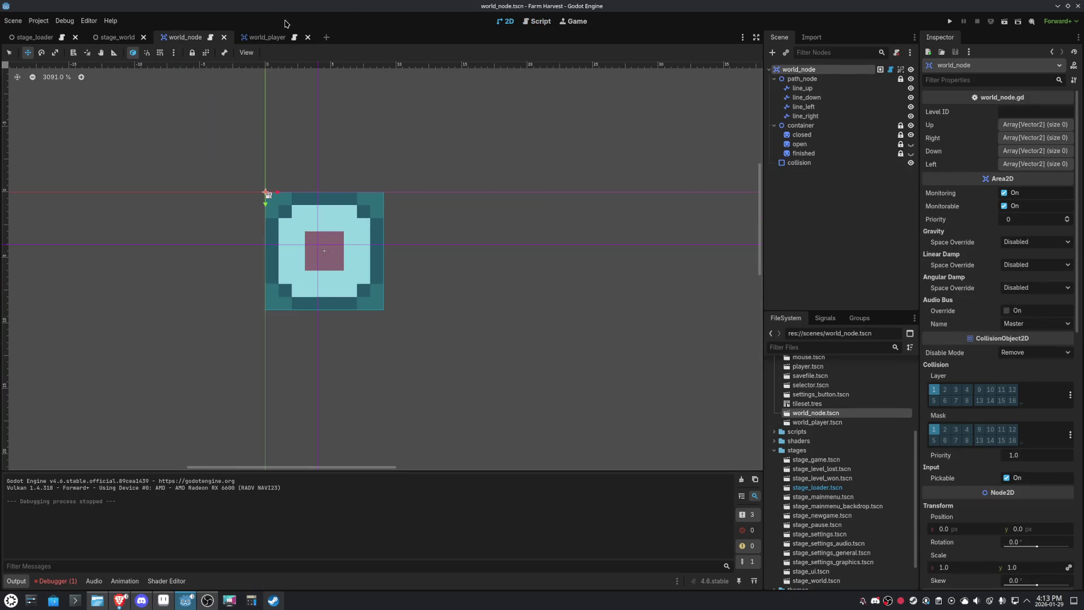
pyautogui.click(265, 38)
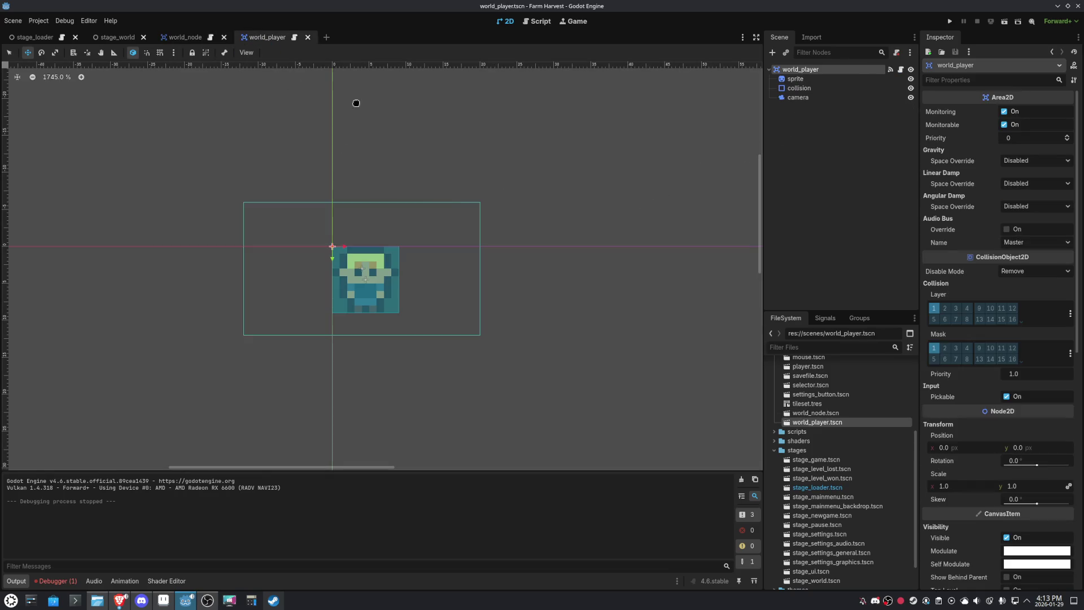
pyautogui.click(125, 37)
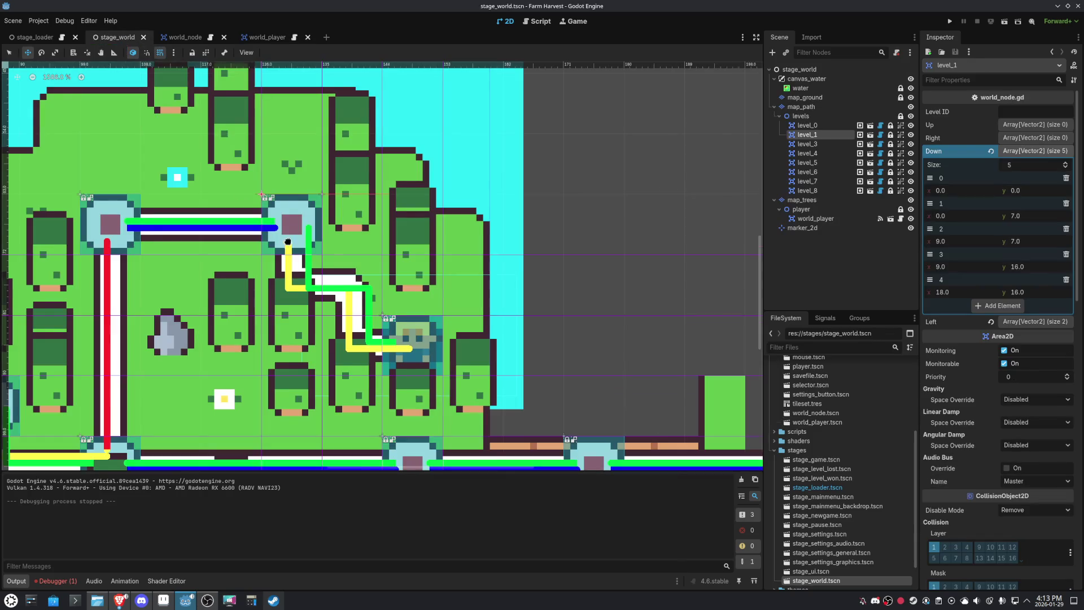
pyautogui.scroll(3, 307, 247)
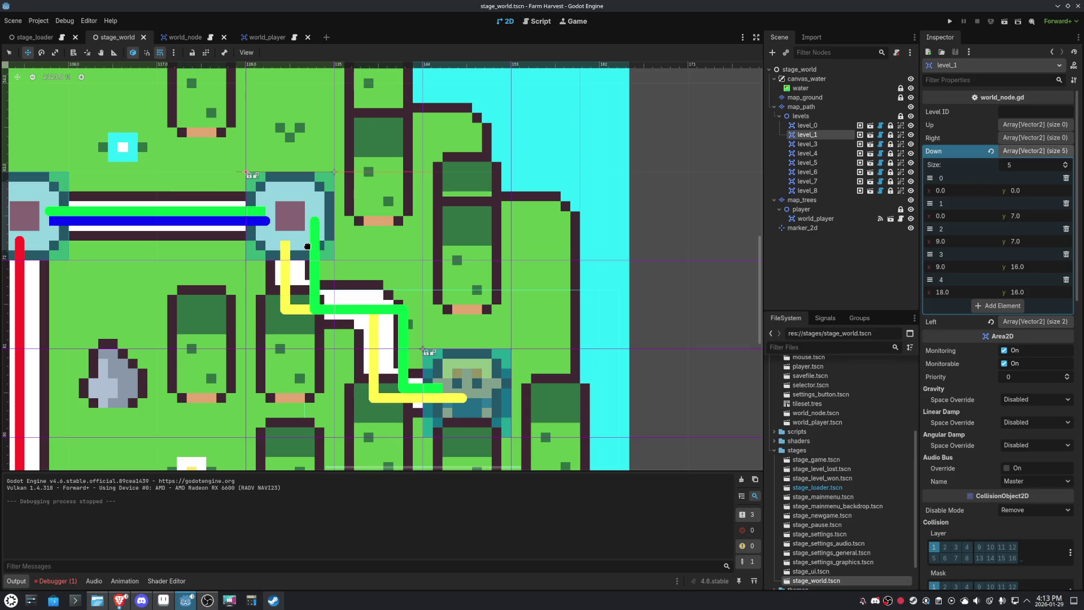
pyautogui.moveTo(192, 37)
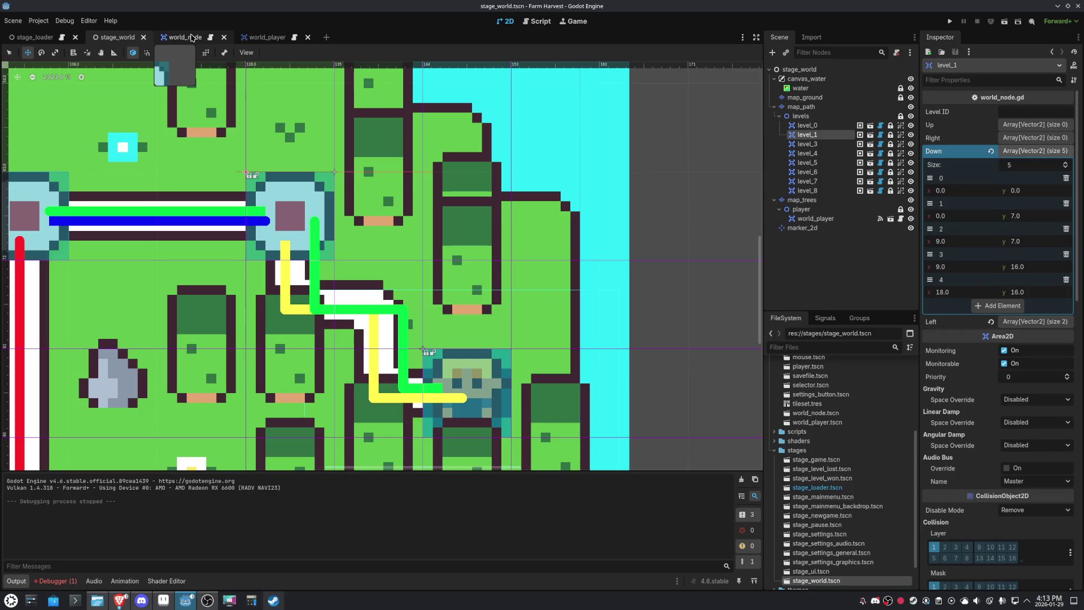
pyautogui.press('F6')
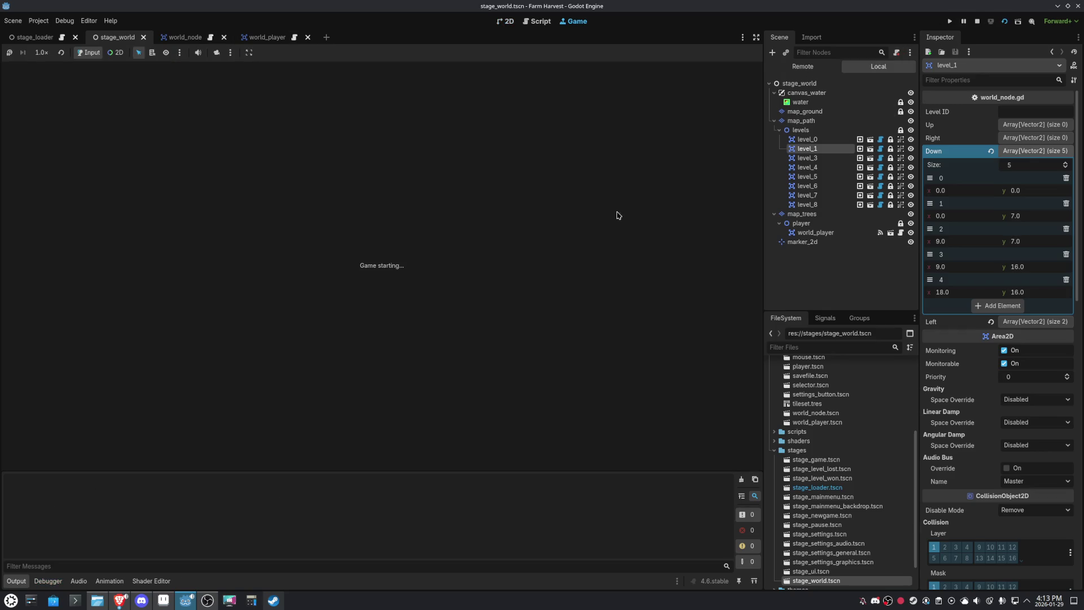
# - Stop and relaunch stage_world, walk the player up to the node above, then open world_player
pyautogui.press('F8')
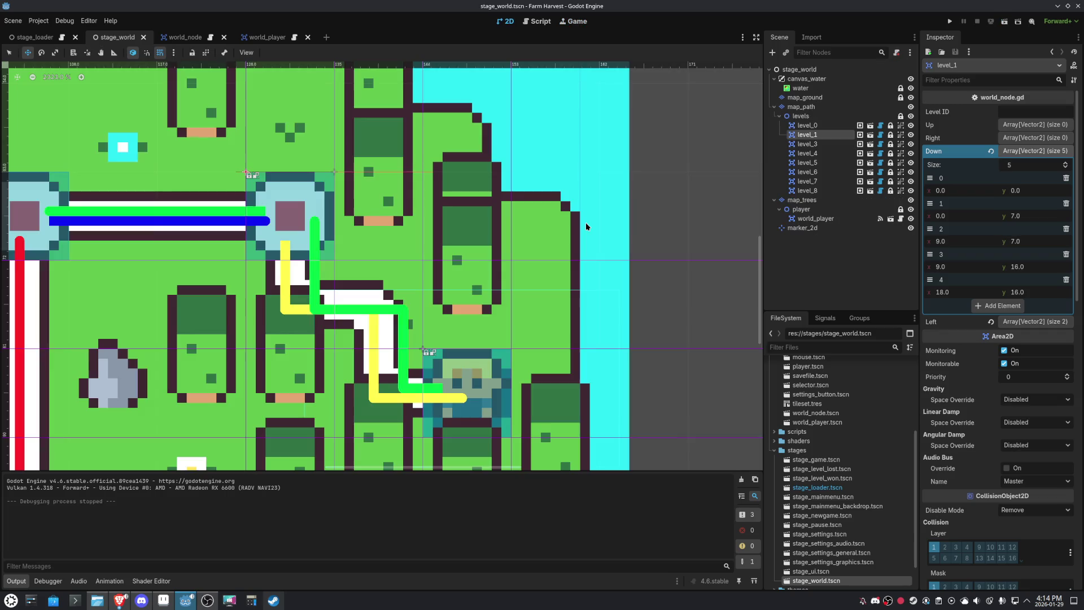
pyautogui.click(576, 22)
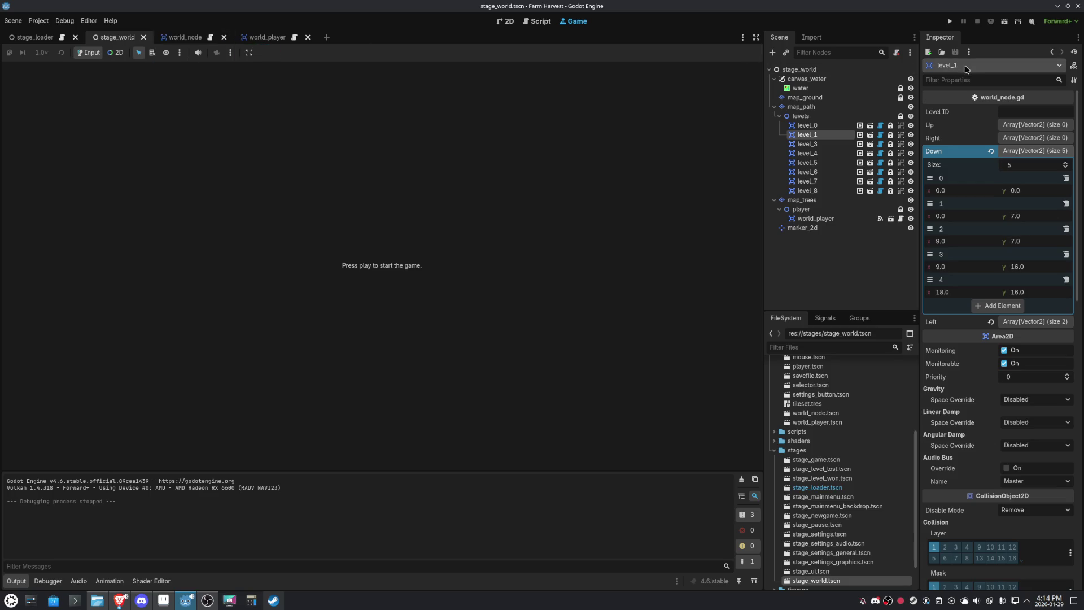
pyautogui.click(1004, 21)
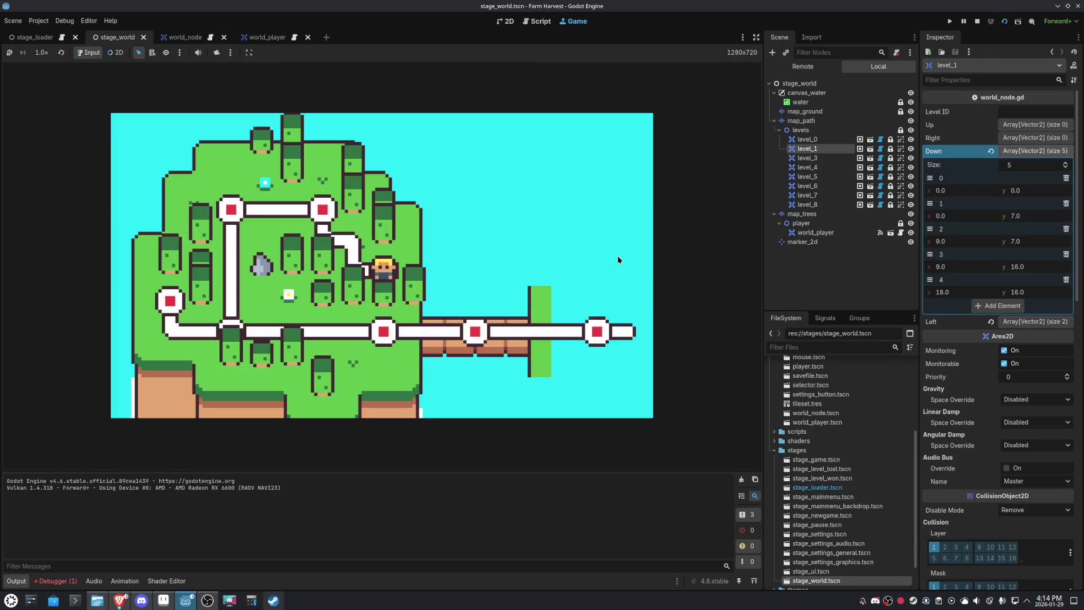
pyautogui.press('Up')
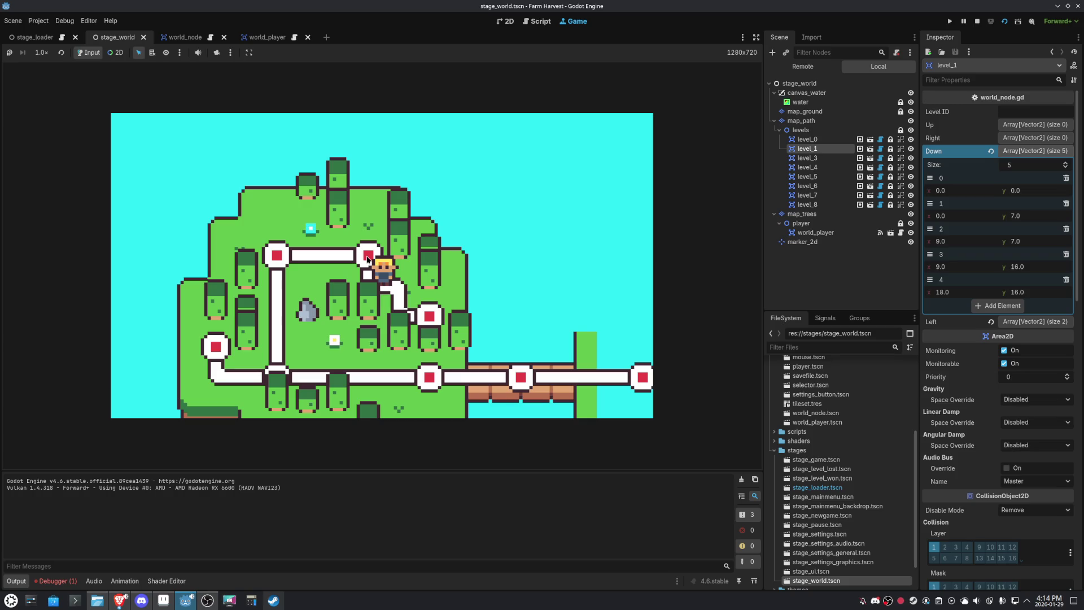
pyautogui.click(270, 36)
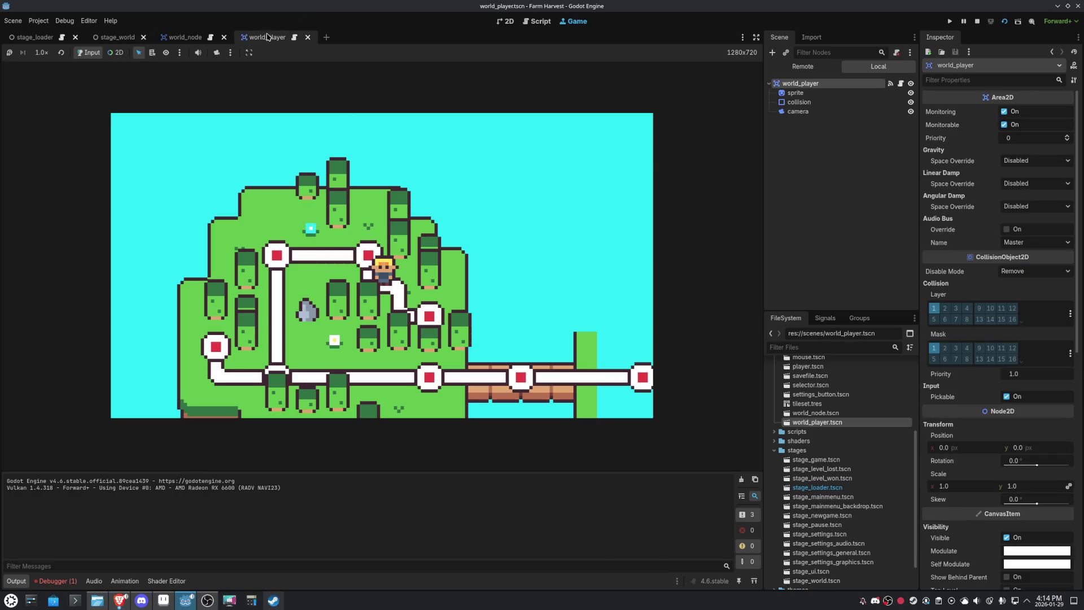
# - Nudge the world_player sprite to (-5, -7) and save the scene
pyautogui.click(177, 39)
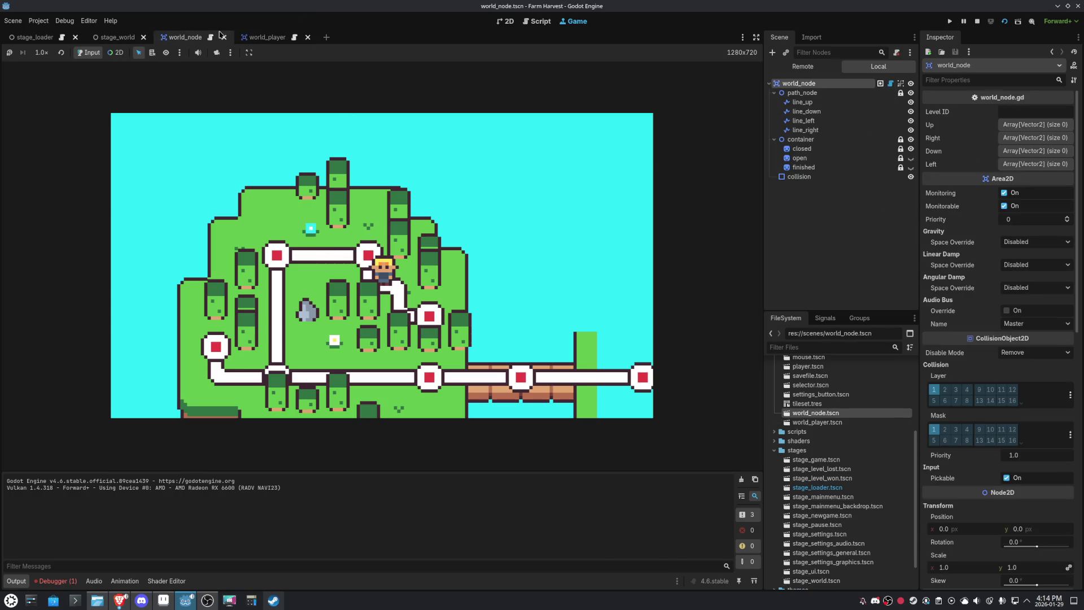
pyautogui.click(246, 35)
pyautogui.click(515, 23)
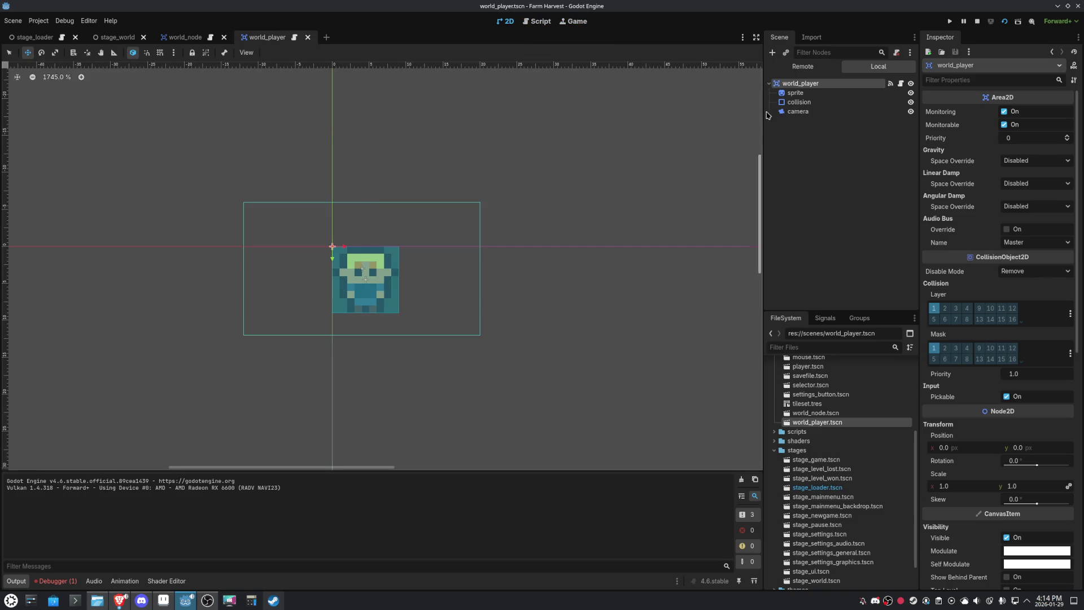
pyautogui.click(795, 94)
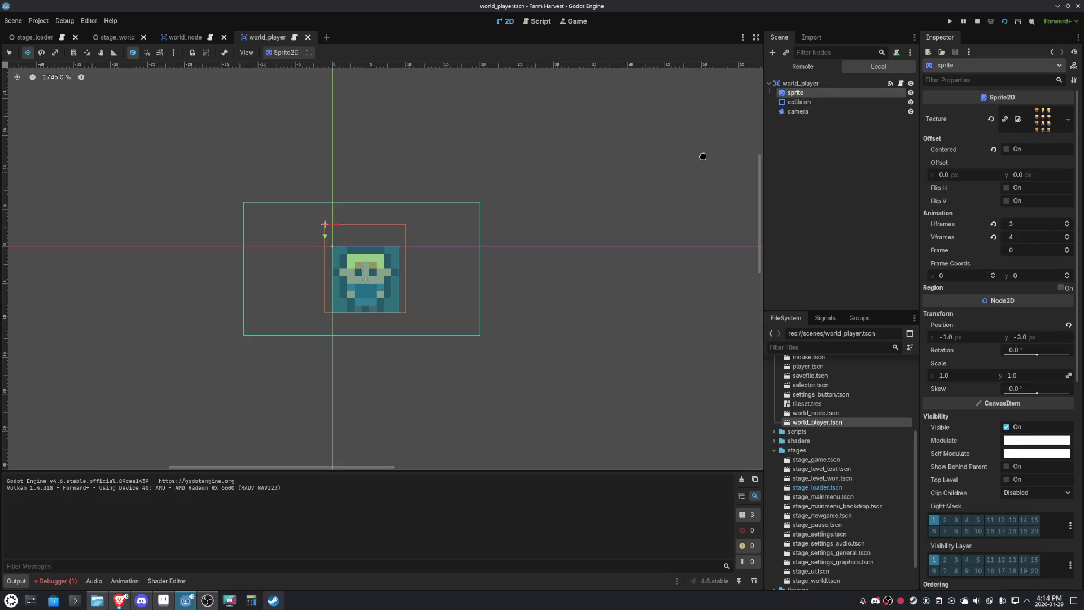
pyautogui.press('Left')
pyautogui.press('Left')
pyautogui.press('Left')
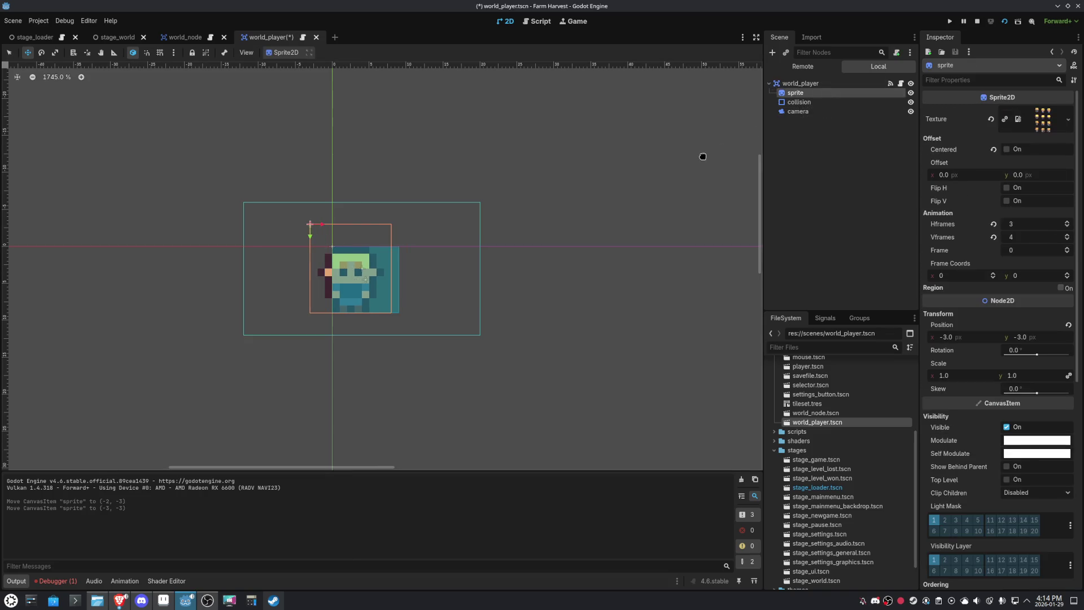
pyautogui.press('Left')
pyautogui.press('Up')
pyautogui.press('Up')
pyautogui.press('Up')
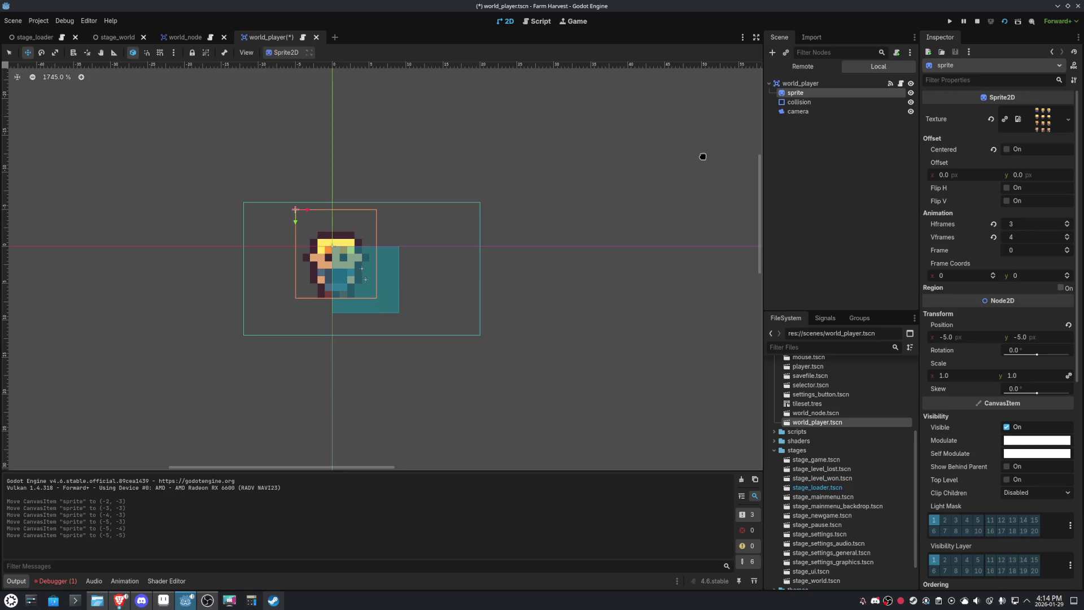
pyautogui.press('Up')
pyautogui.hotkey('ctrl', 's')
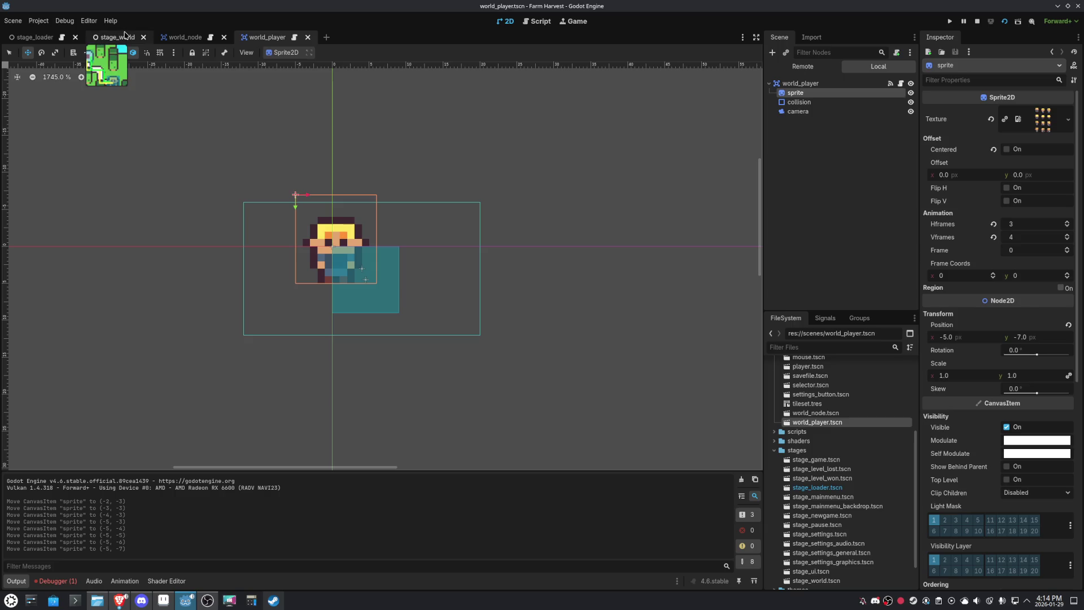
# - Check the game view, then drag the collision shape up-left to (0, 0) over the sprite
pyautogui.click(575, 23)
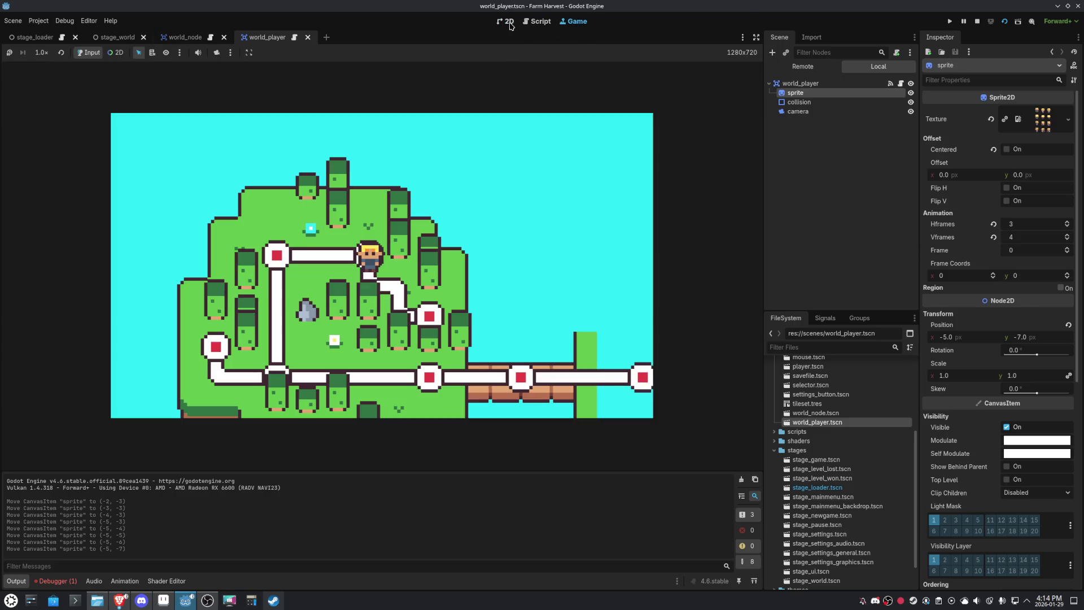
pyautogui.click(510, 22)
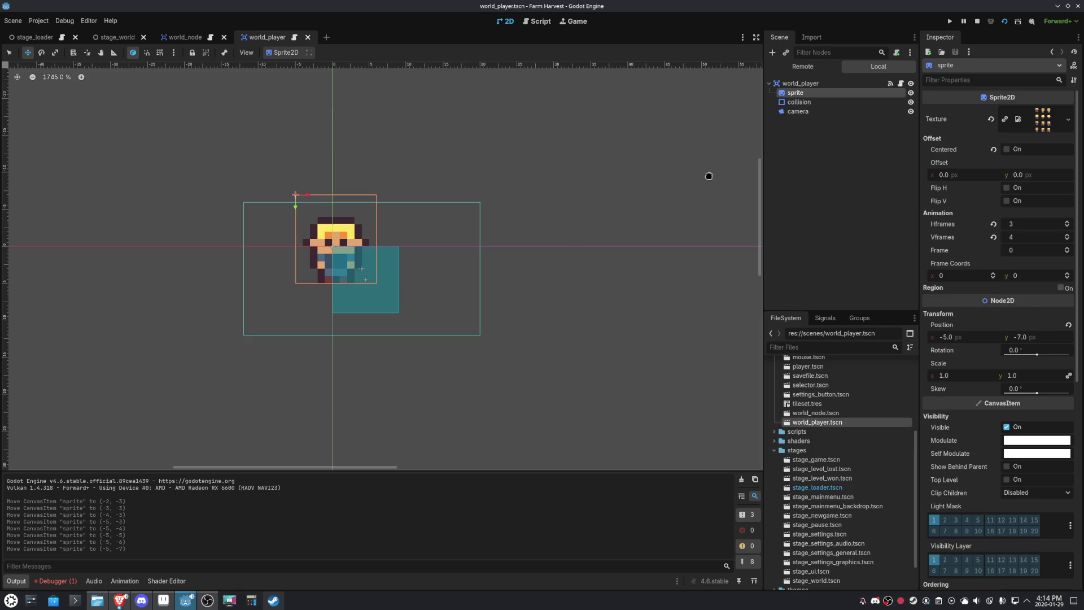
pyautogui.click(799, 102)
pyautogui.moveTo(372, 291)
pyautogui.mouseDown()
pyautogui.moveTo(345, 264)
pyautogui.moveTo(323, 262)
pyautogui.mouseUp()
# - Resize the player's collision box to 9×9 at (0.5, 0.5), centred over the sprite
pyautogui.scroll(4, 339, 268)
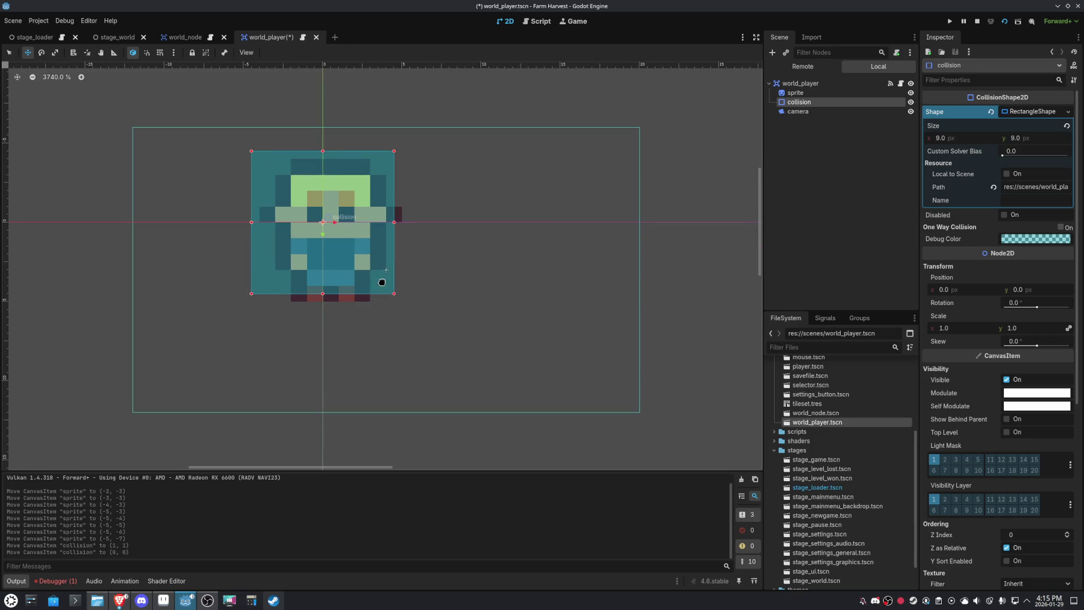
pyautogui.moveTo(398, 301)
pyautogui.mouseDown()
pyautogui.moveTo(405, 310)
pyautogui.moveTo(389, 293)
pyautogui.moveTo(400, 303)
pyautogui.mouseUp()
pyautogui.moveTo(251, 152); pyautogui.dragTo(261, 165)
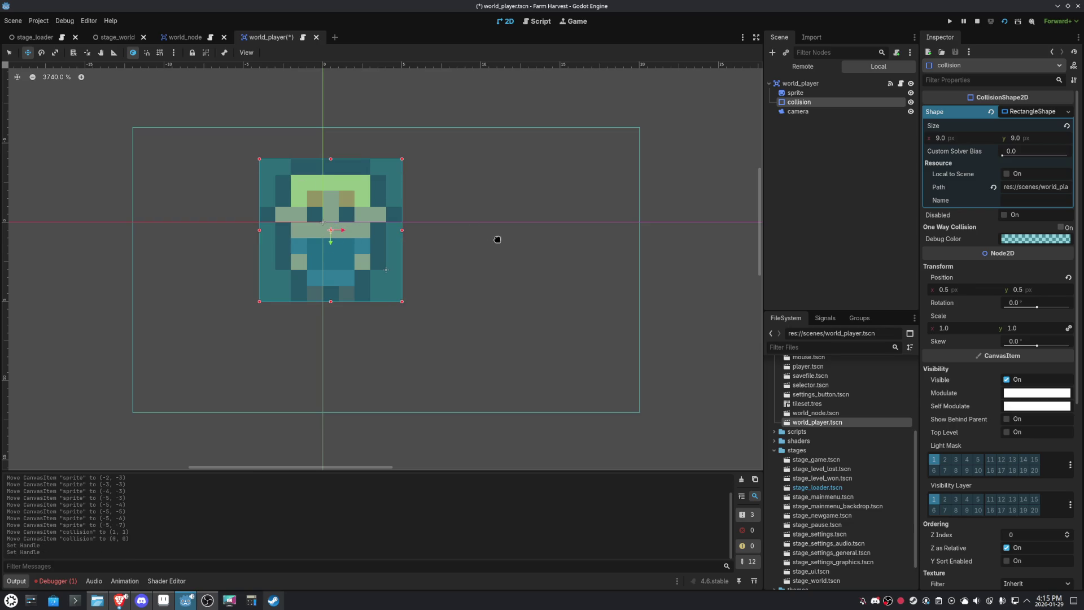
# - Select the sprite, save the world_player scene, and switch to the Game view
pyautogui.click(805, 96)
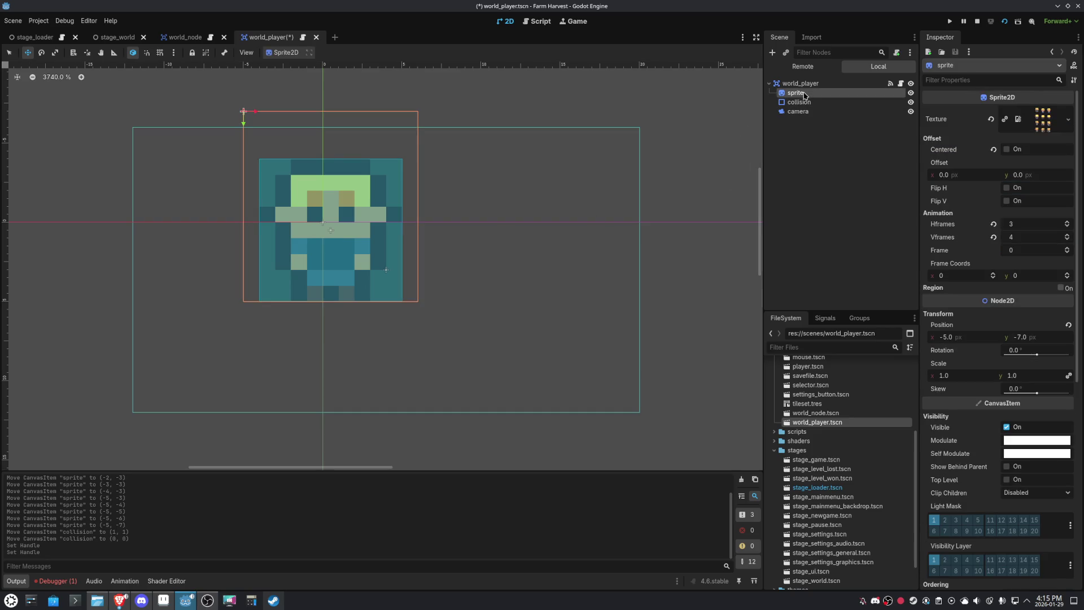
pyautogui.hotkey('ctrl', 's')
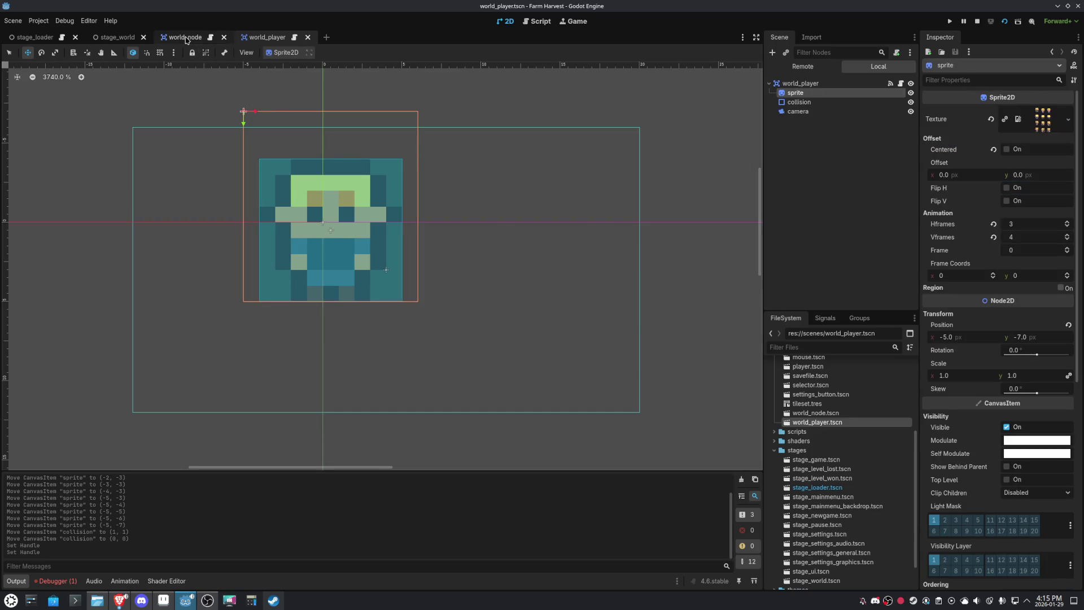
pyautogui.click(186, 38)
pyautogui.click(263, 38)
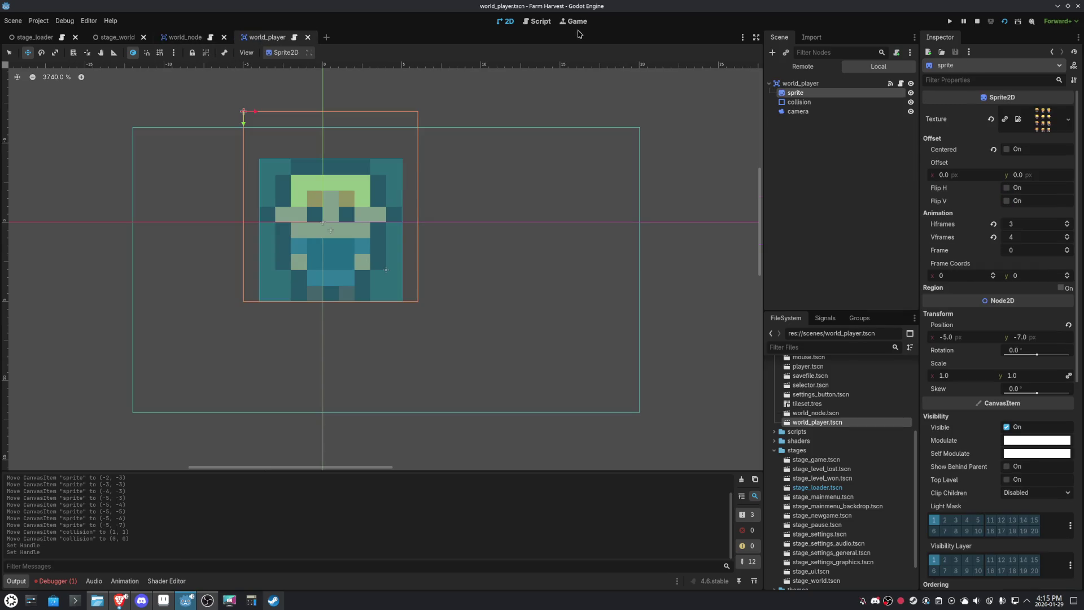
pyautogui.click(579, 23)
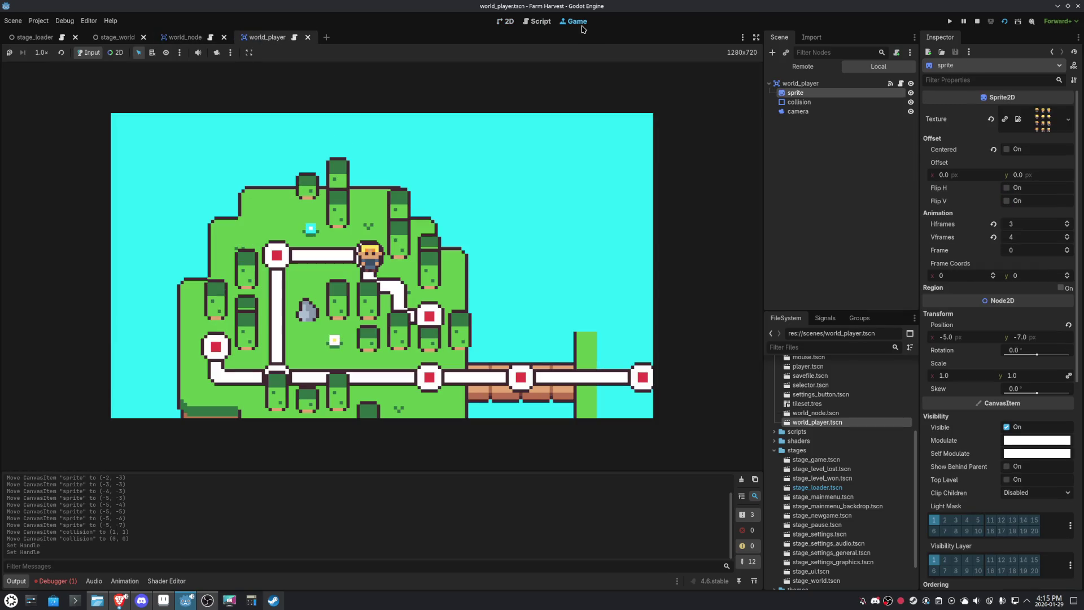
# - Restart the game and walk the player down, up, then down between map nodes
pyautogui.click(1005, 21)
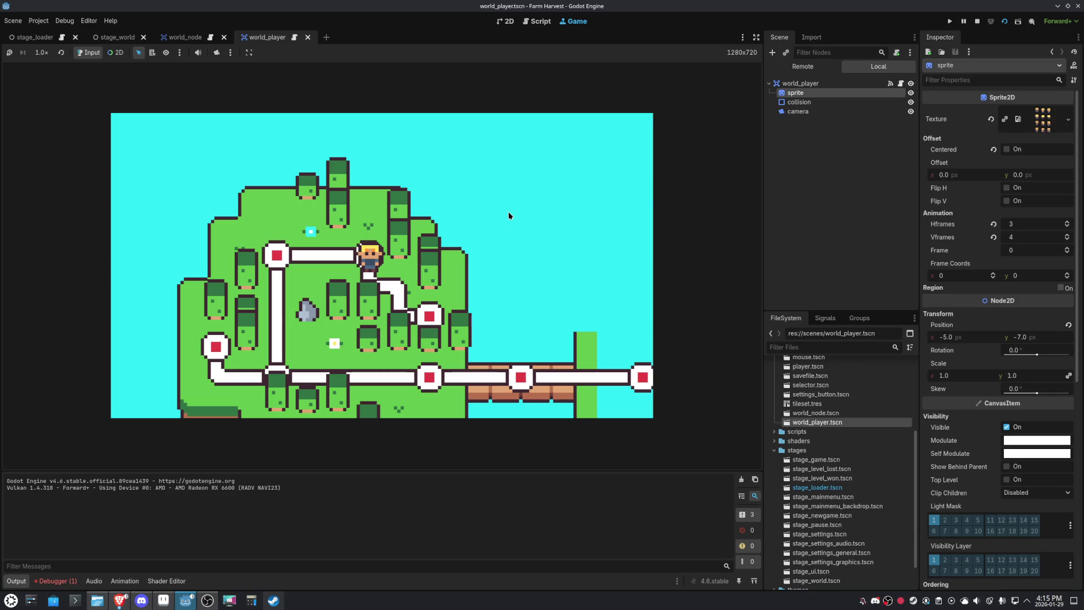
pyautogui.press('Down')
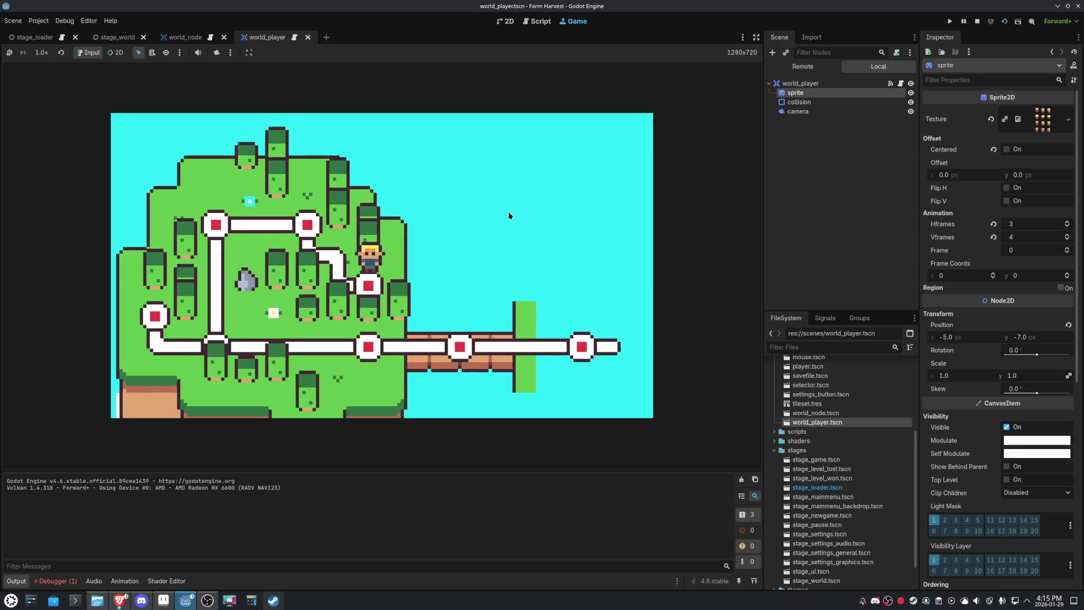
pyautogui.press('Up')
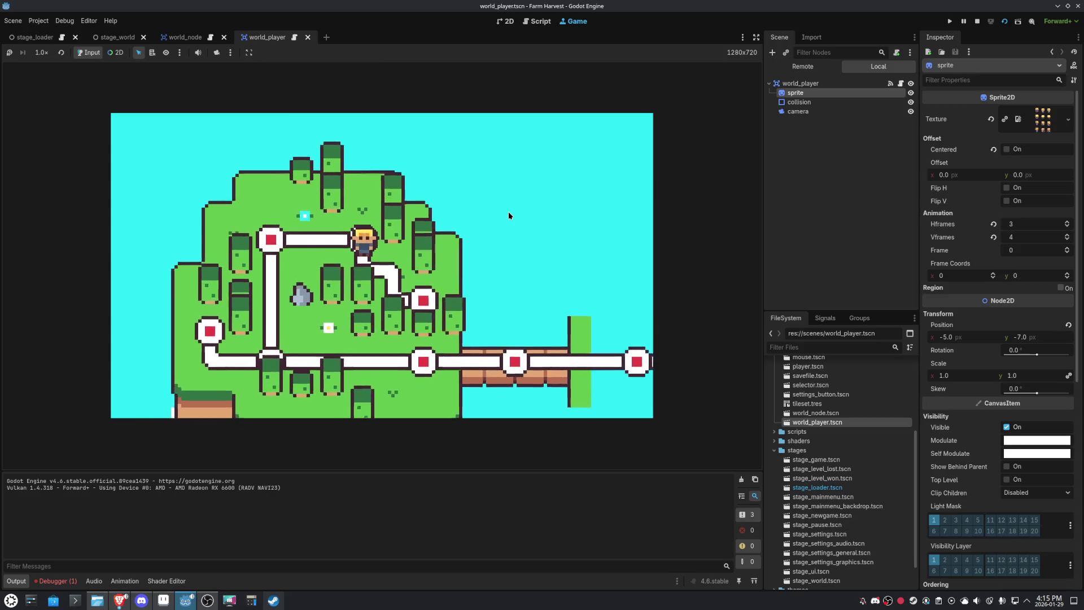
pyautogui.press('Down')
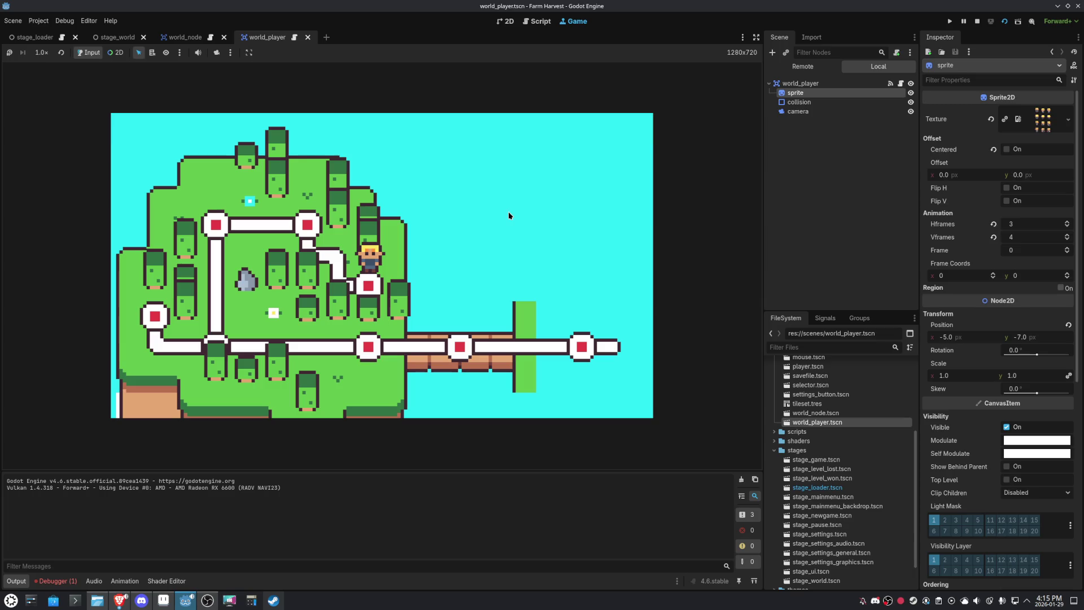
pyautogui.click(535, 26)
# - In the world_player scene, move the player sprite back to the origin (0, 0)
pyautogui.click(505, 23)
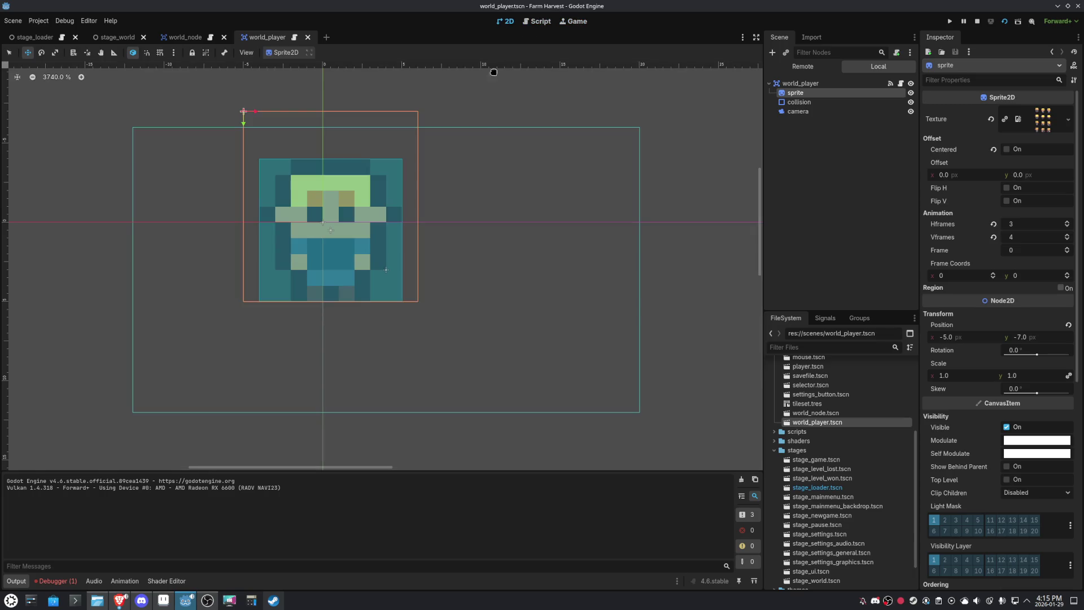
pyautogui.click(185, 37)
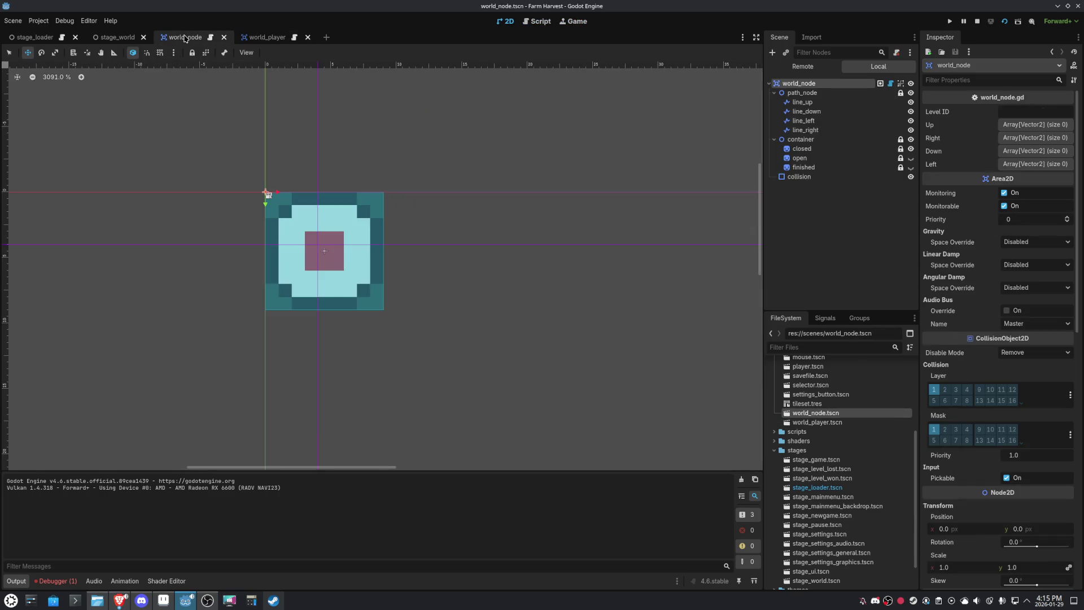
pyautogui.click(235, 37)
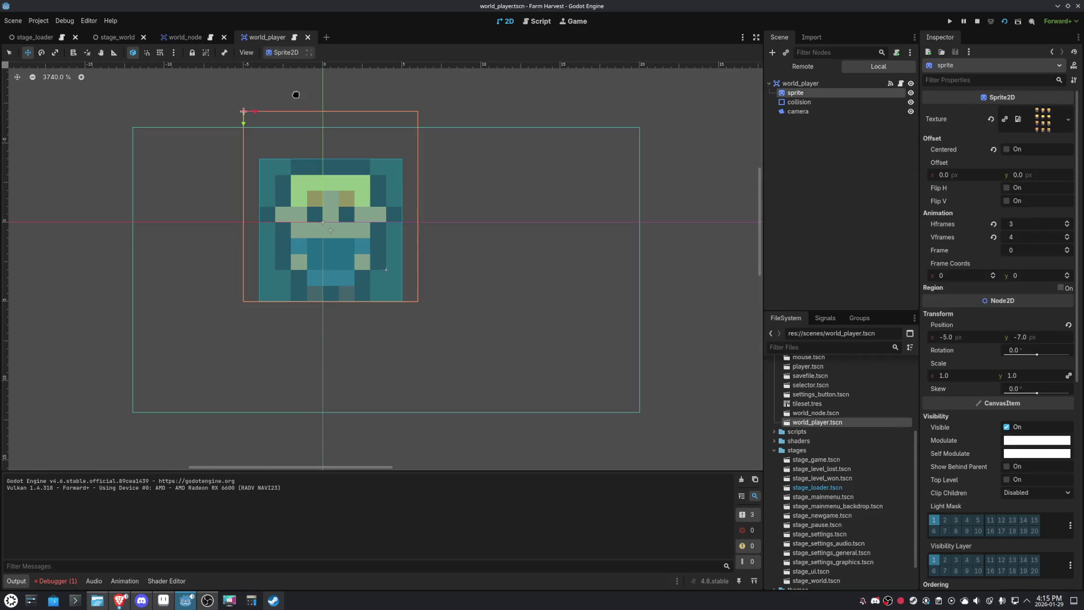
pyautogui.click(785, 84)
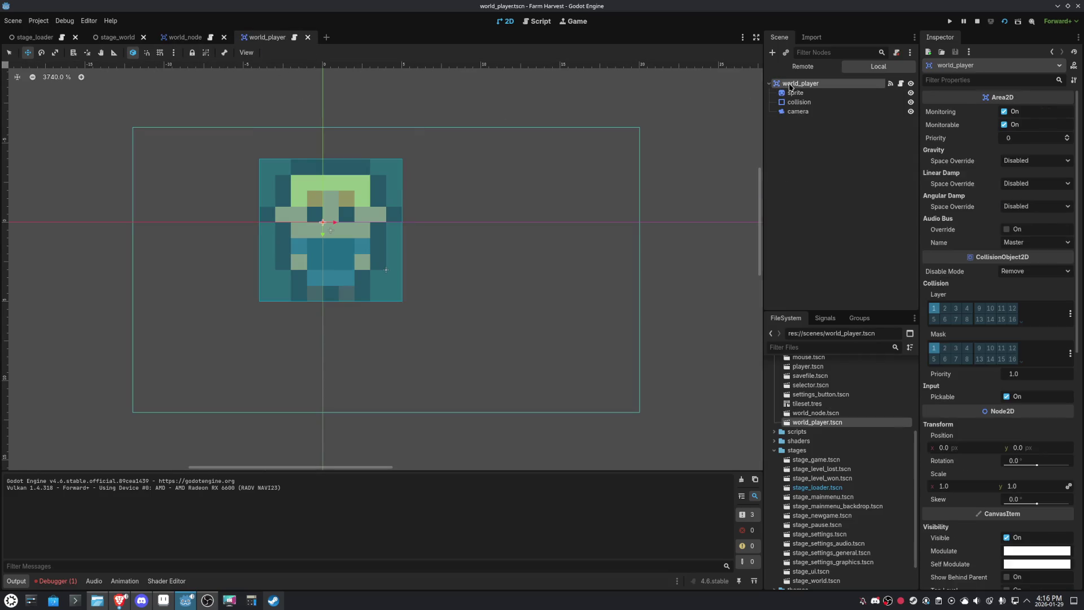
pyautogui.click(785, 92)
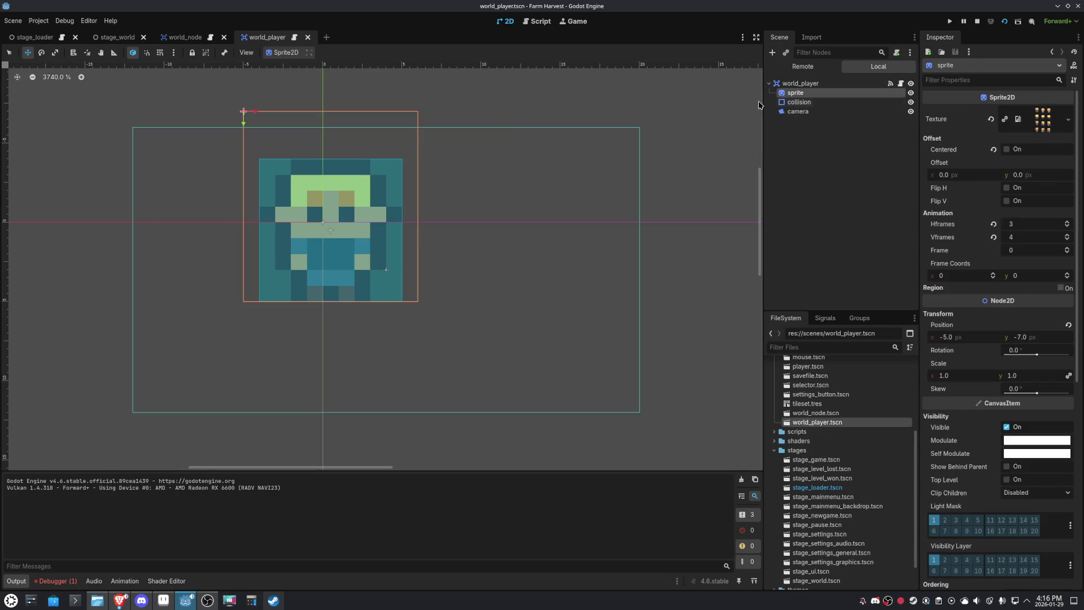
pyautogui.moveTo(388, 138)
pyautogui.mouseDown()
pyautogui.moveTo(464, 234)
pyautogui.moveTo(386, 171)
pyautogui.mouseUp()
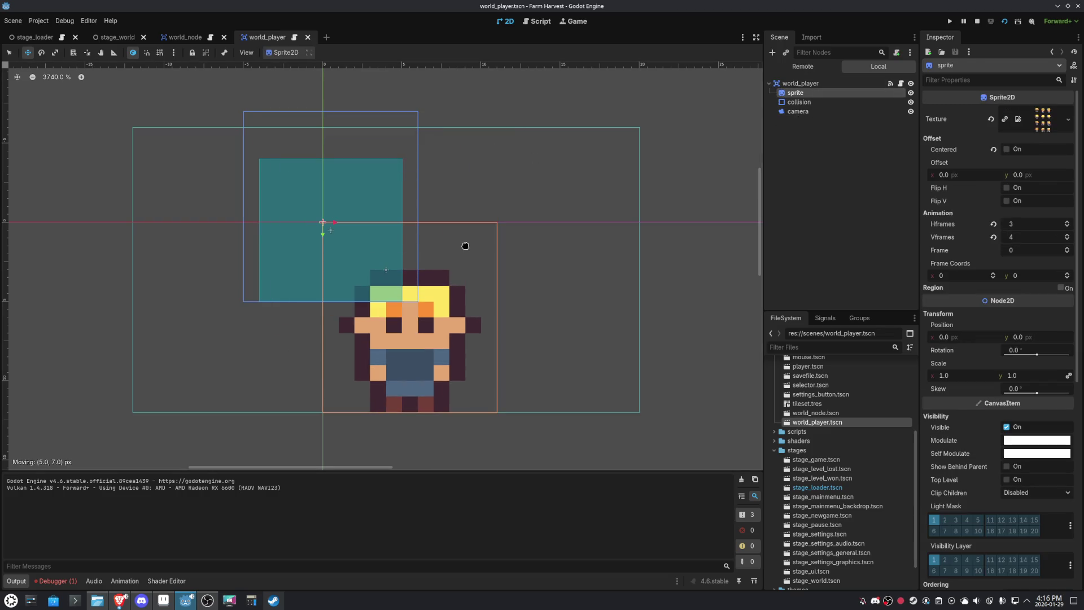
# - Move the 9×9 collision shape down-right to (4.5, 4.5), then clear the selection
pyautogui.click(799, 102)
pyautogui.moveTo(517, 191)
pyautogui.mouseDown()
pyautogui.moveTo(496, 218)
pyautogui.moveTo(497, 251)
pyautogui.moveTo(540, 254)
pyautogui.mouseUp()
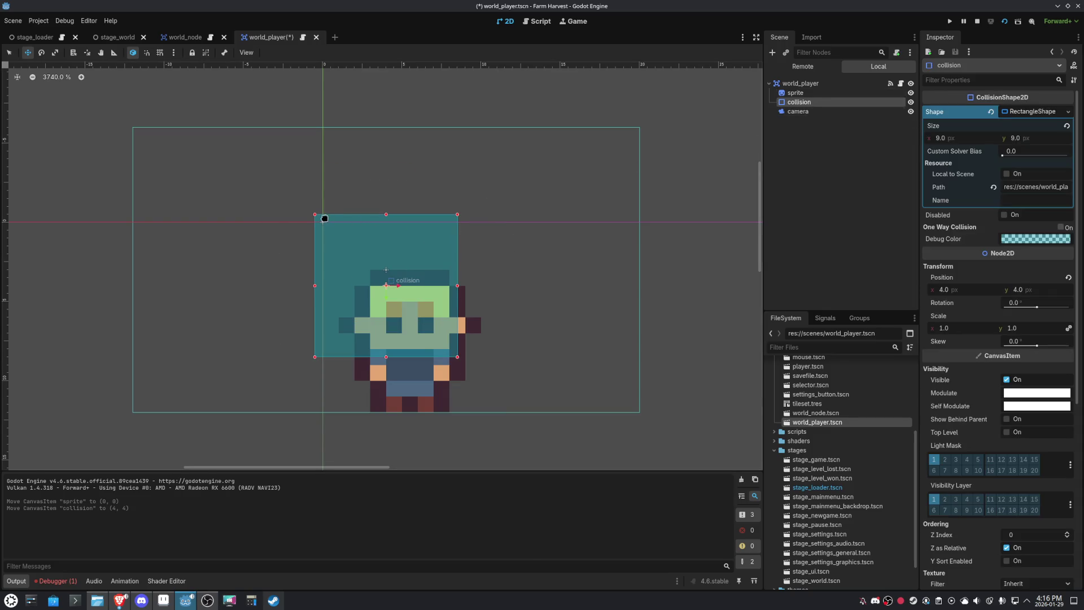
pyautogui.moveTo(314, 214); pyautogui.dragTo(323, 222)
pyautogui.moveTo(454, 365); pyautogui.dragTo(461, 374)
pyautogui.click(805, 113)
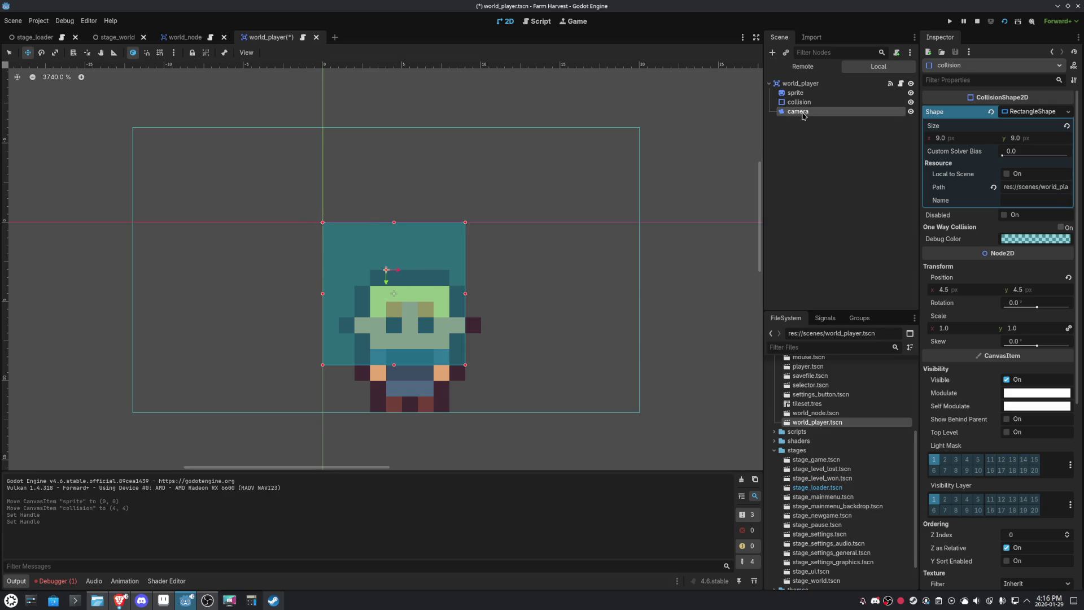
pyautogui.click(801, 93)
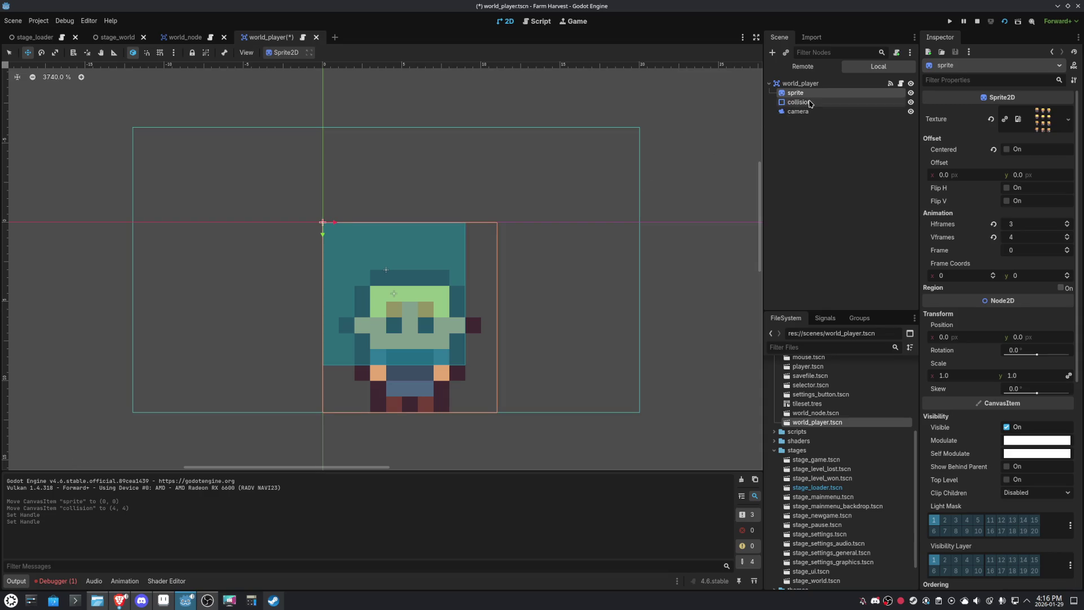
pyautogui.click(804, 113)
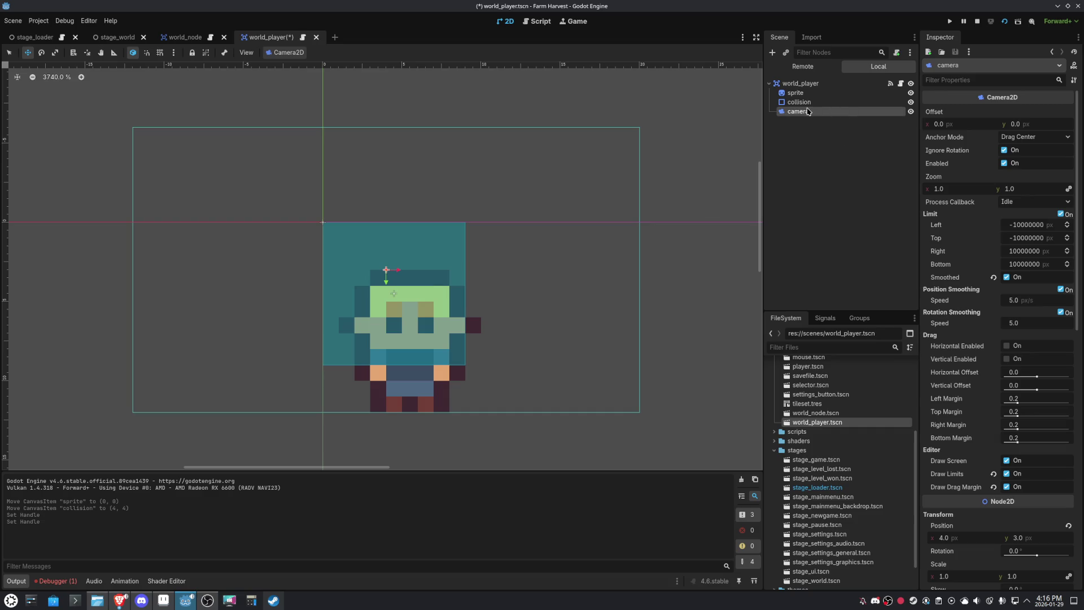
pyautogui.click(804, 103)
pyautogui.click(806, 120)
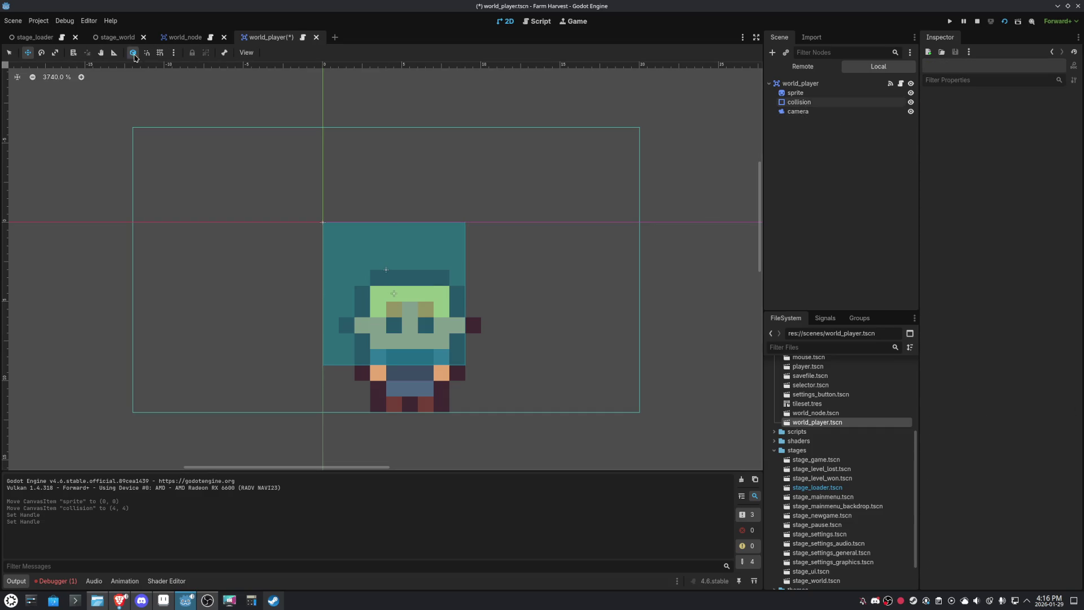
# - Run stage_world to test, then scale the player sprite down to 0.818 × 0.75
pyautogui.click(117, 38)
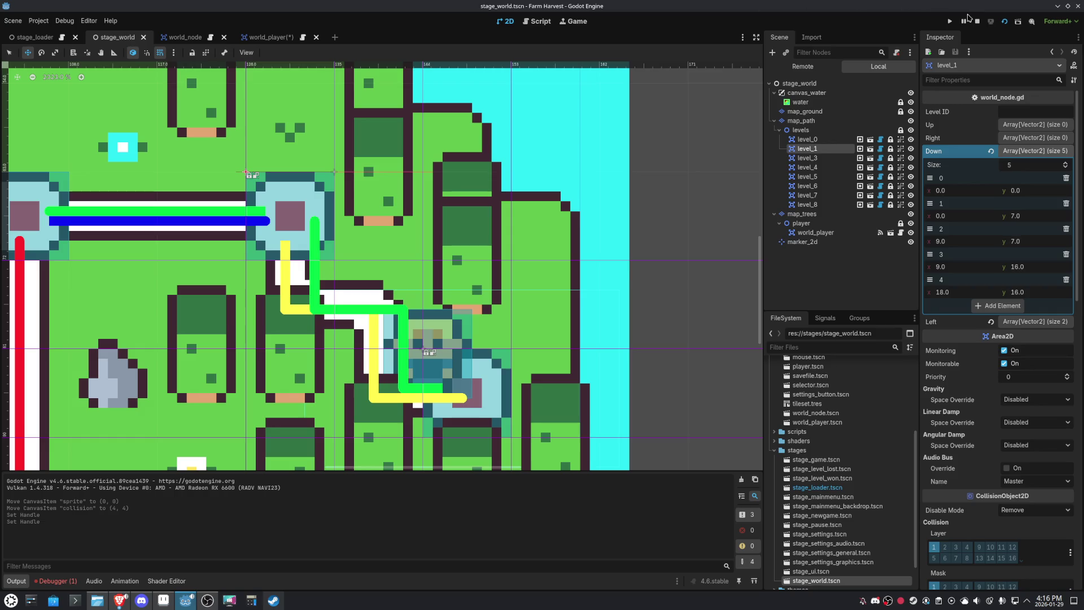
pyautogui.click(1005, 21)
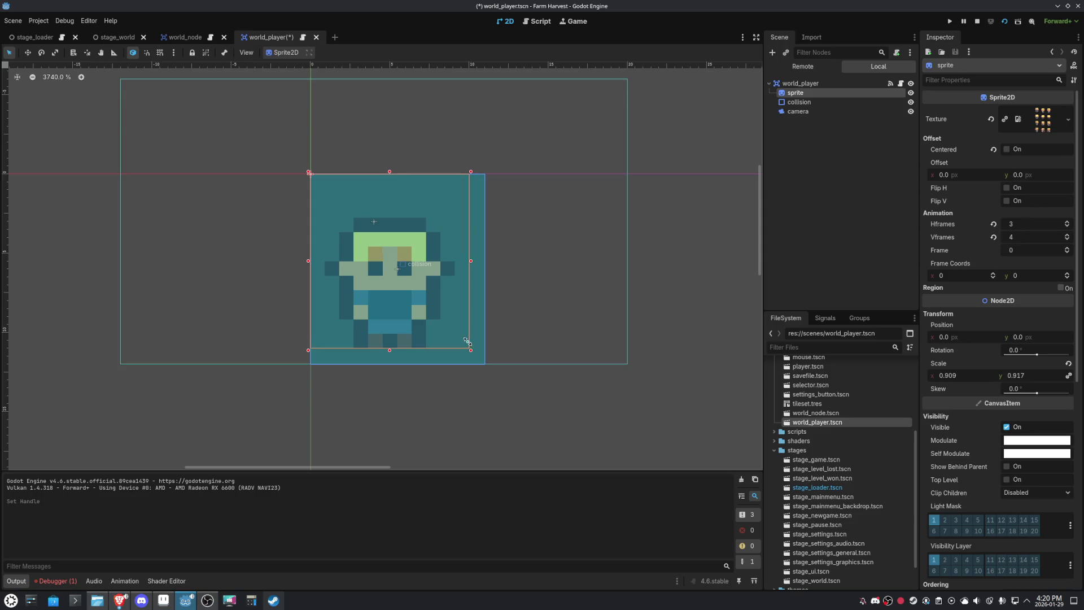
pyautogui.moveTo(469, 342); pyautogui.dragTo(456, 320)
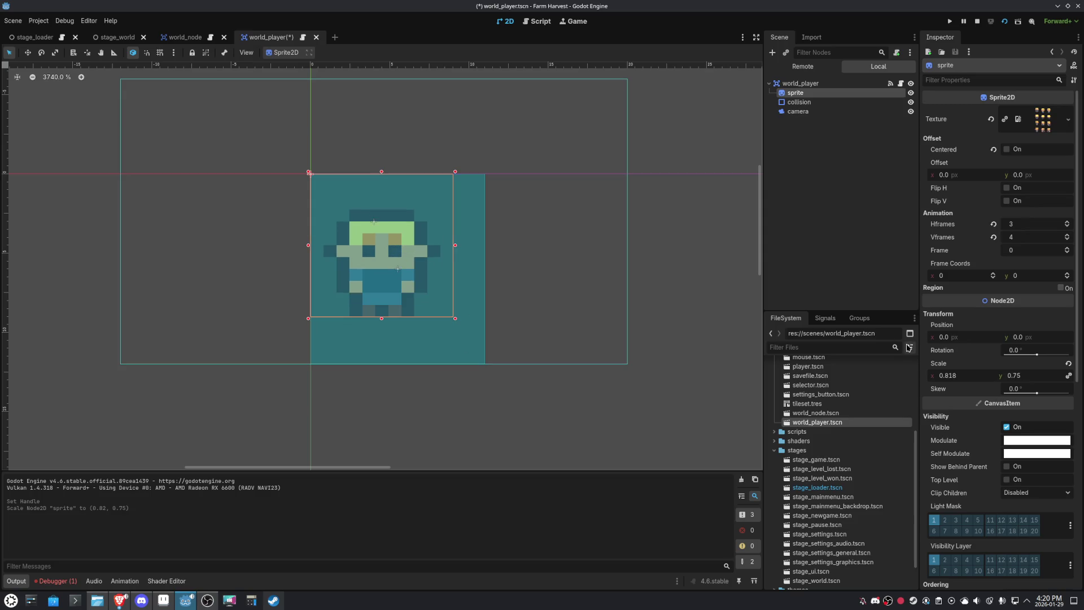
# - Reset the sprite's scale to 1 and shrink the collision box to 9×9
pyautogui.click(1069, 364)
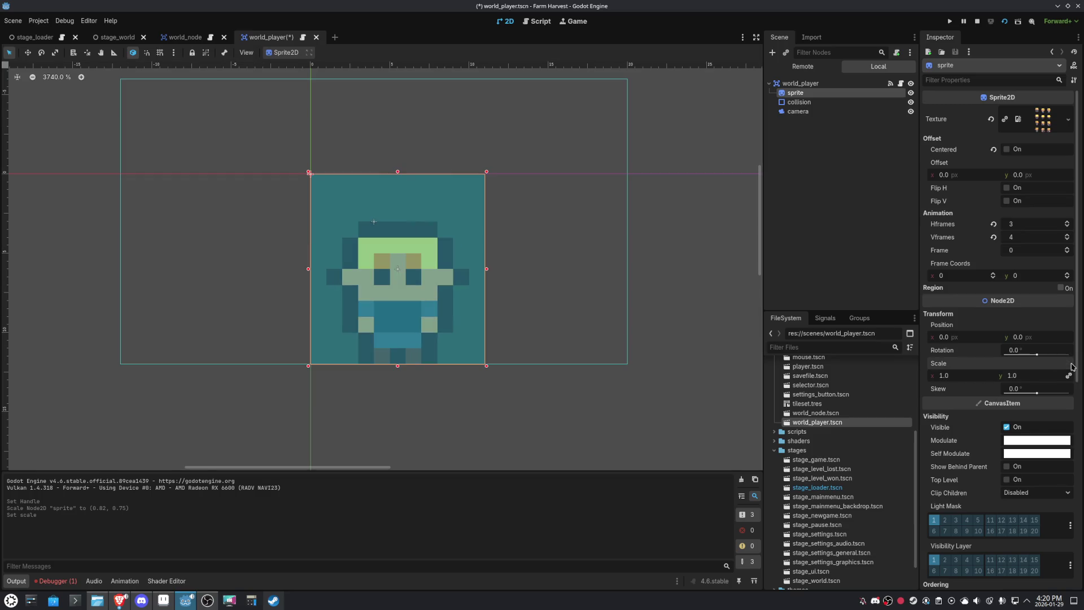
pyautogui.click(803, 104)
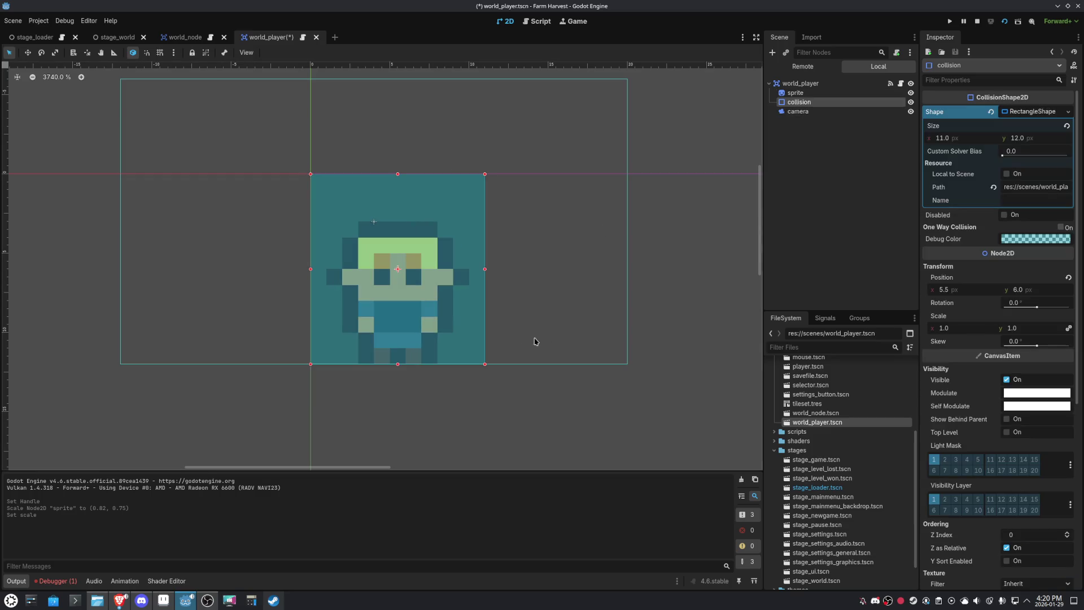
pyautogui.moveTo(484, 364); pyautogui.dragTo(460, 327)
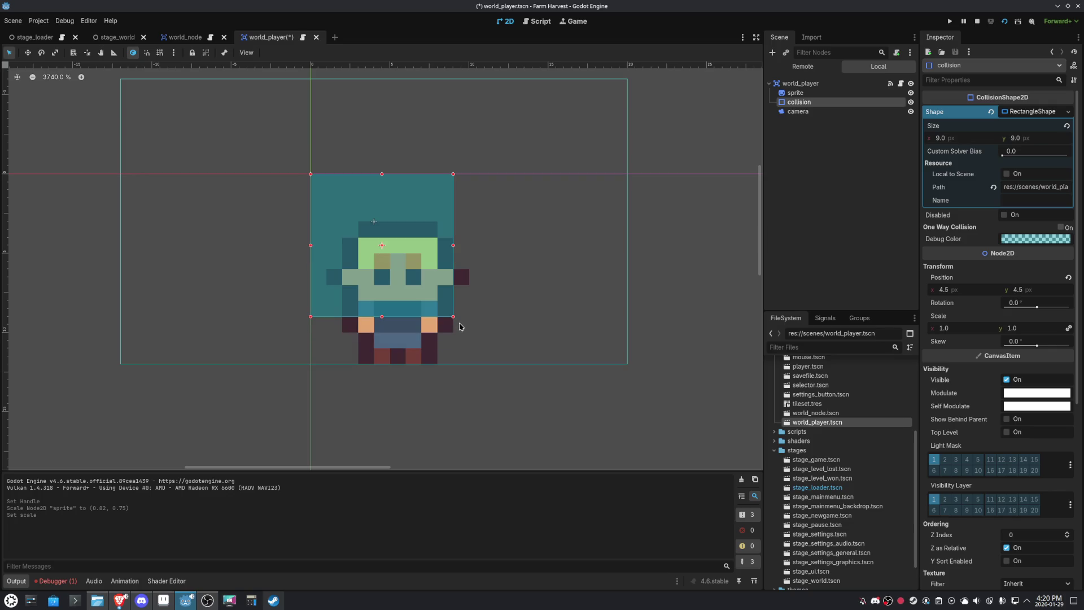
# - Move the sprite to (-1, -3) and save the world_player scene
pyautogui.click(800, 96)
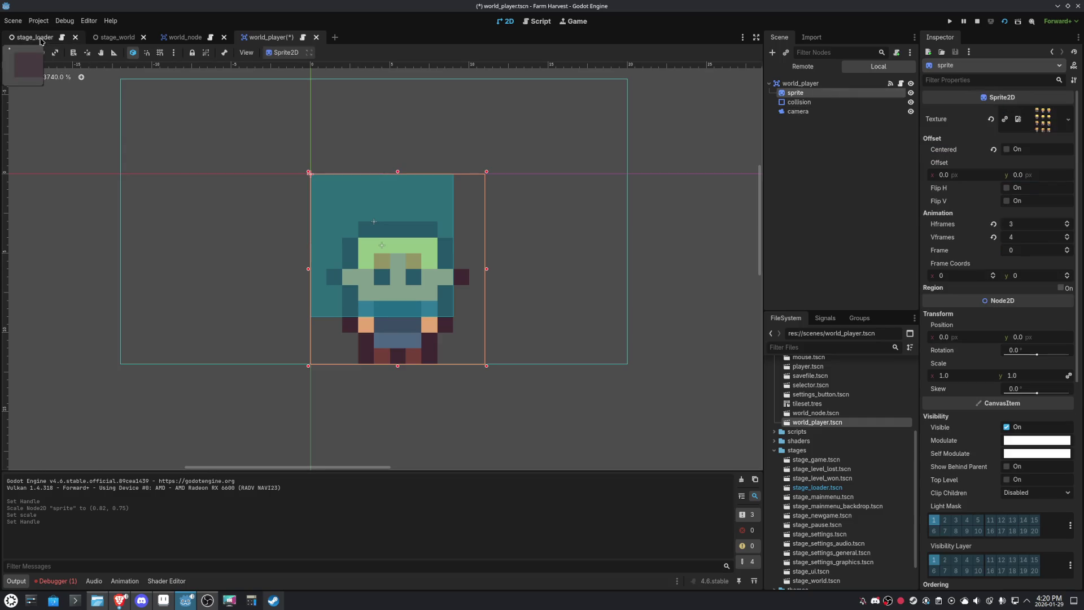
pyautogui.click(27, 51)
pyautogui.moveTo(467, 280)
pyautogui.mouseDown()
pyautogui.moveTo(450, 252)
pyautogui.moveTo(456, 234)
pyautogui.mouseUp()
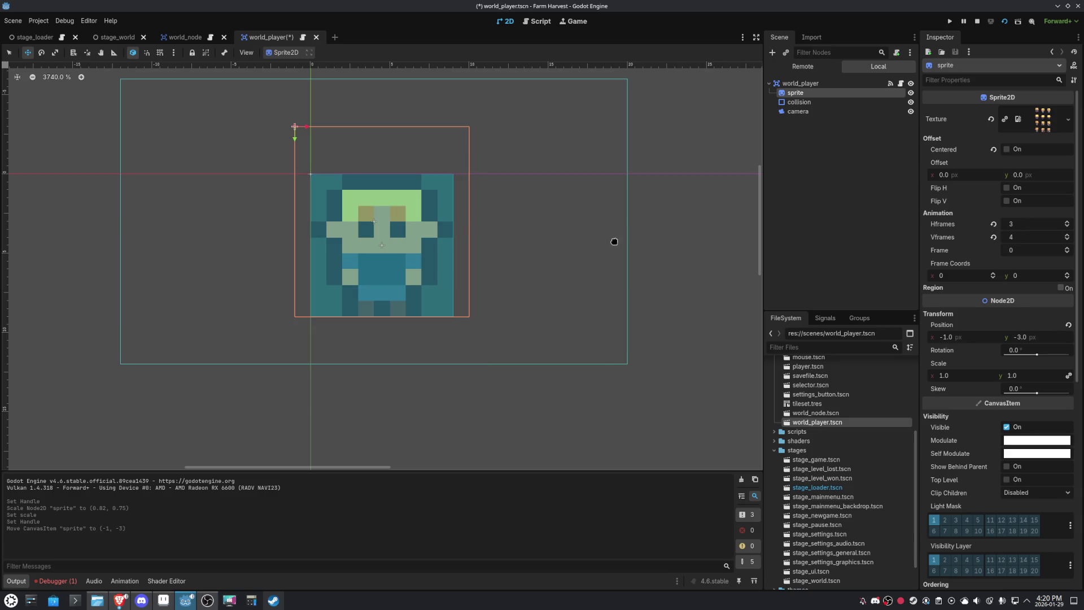
pyautogui.hotkey('ctrl', 's')
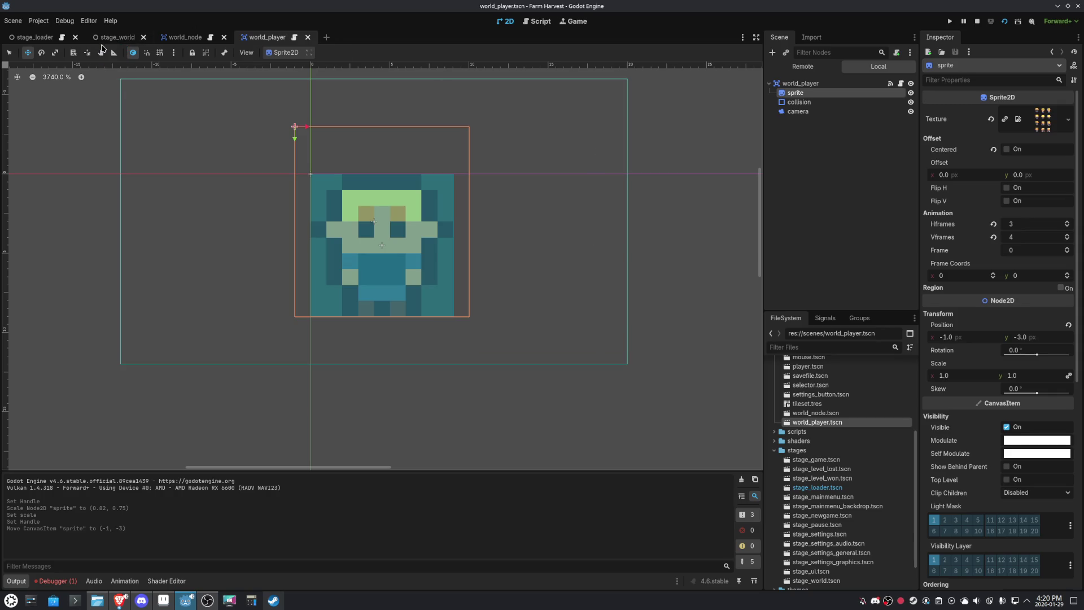
# - Run stage_world and walk the player right, up, down, and up along the path
pyautogui.click(119, 37)
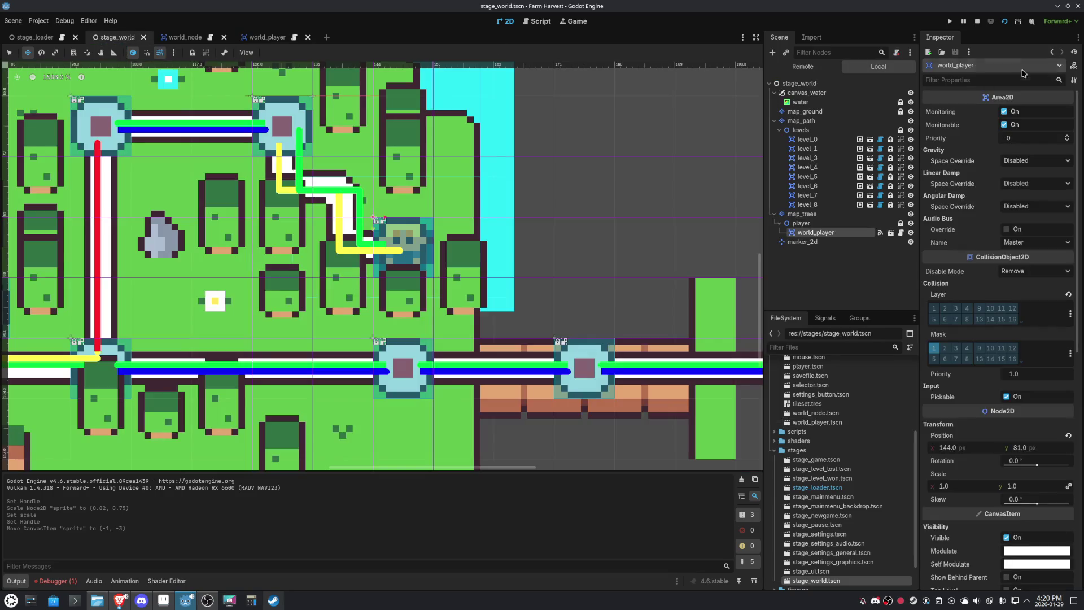
pyautogui.click(1018, 20)
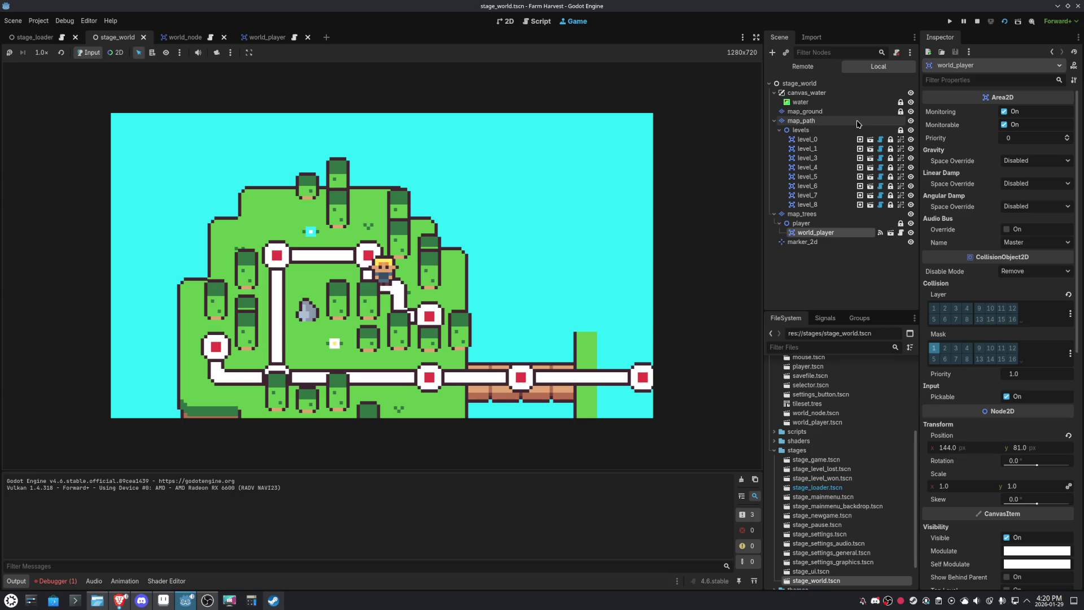
pyautogui.press('Right')
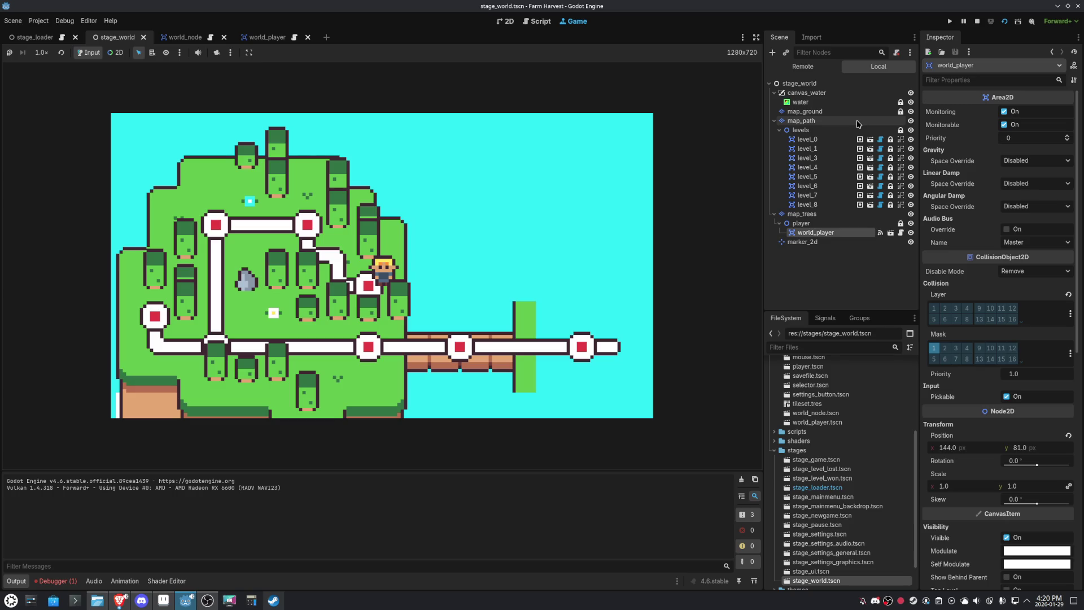
pyautogui.press('Up')
pyautogui.press('Down')
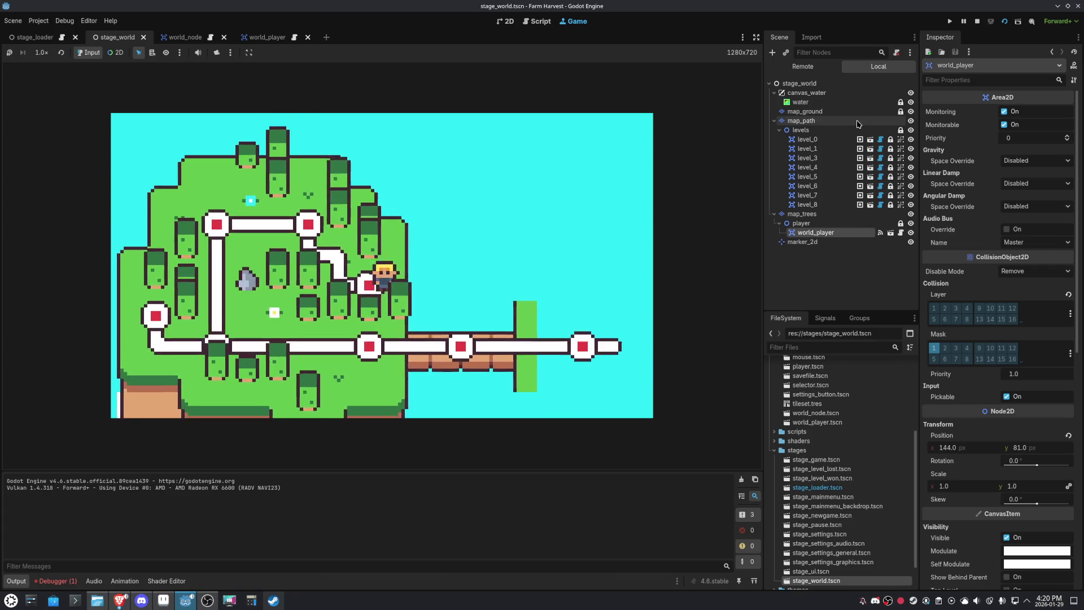
pyautogui.press('Up')
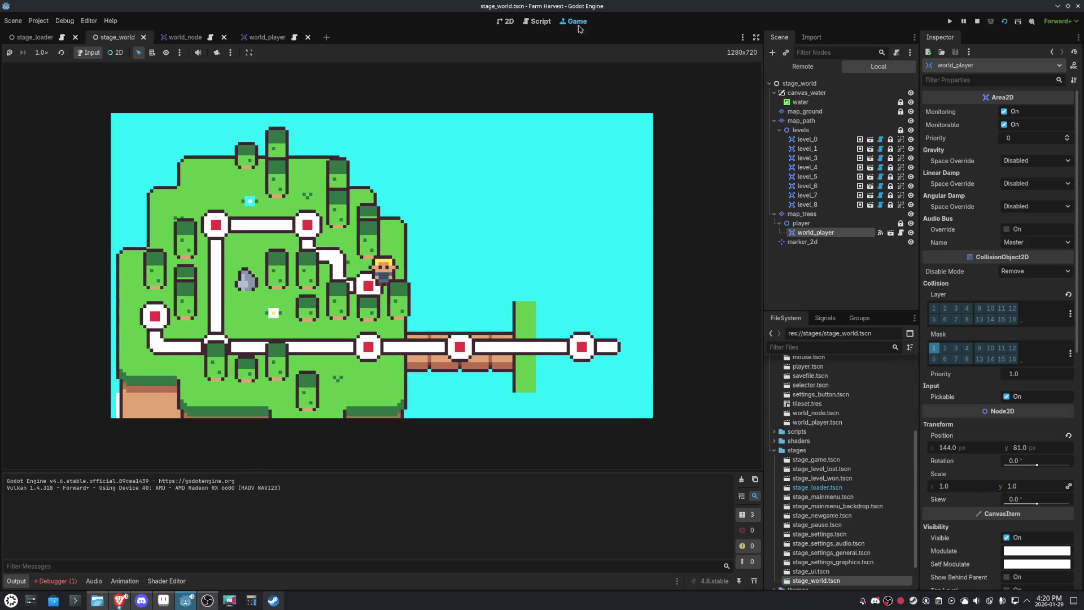
pyautogui.click(537, 21)
# - Delete the 'if _path.is_empty(): _can_interact = true' lines from _process in world_player.gd
pyautogui.scroll(10, 516, 243)
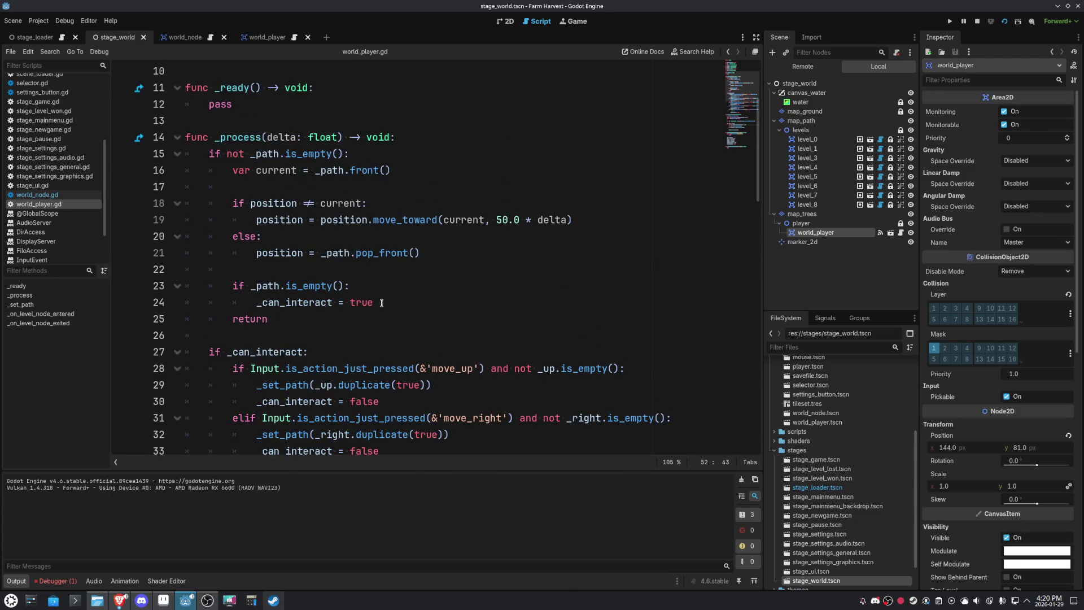
pyautogui.moveTo(382, 303); pyautogui.dragTo(252, 305)
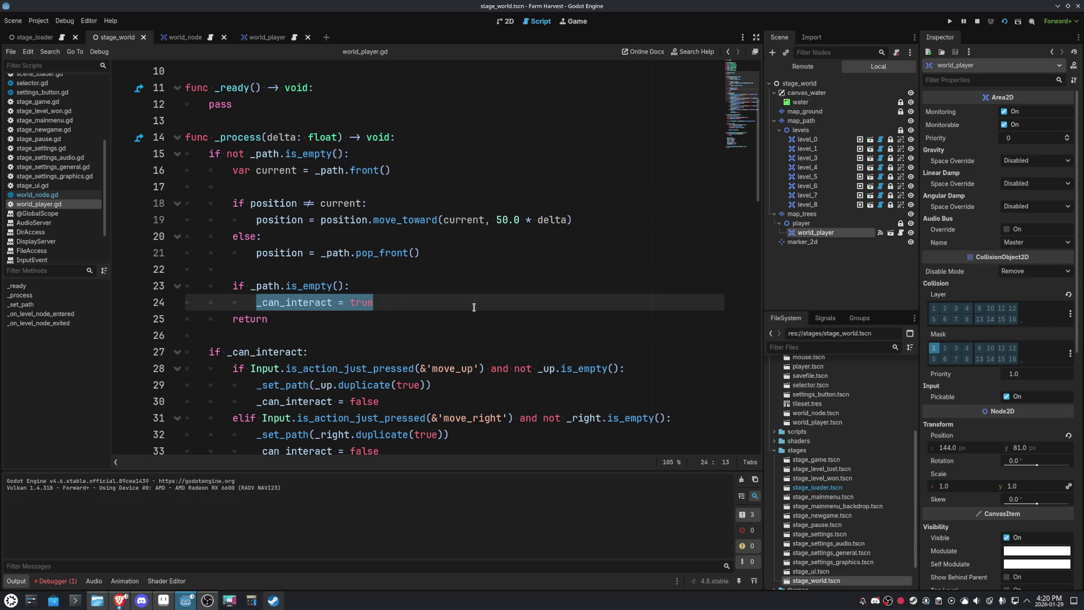
pyautogui.press('BackSpace')
pyautogui.scroll(-12, 474, 307)
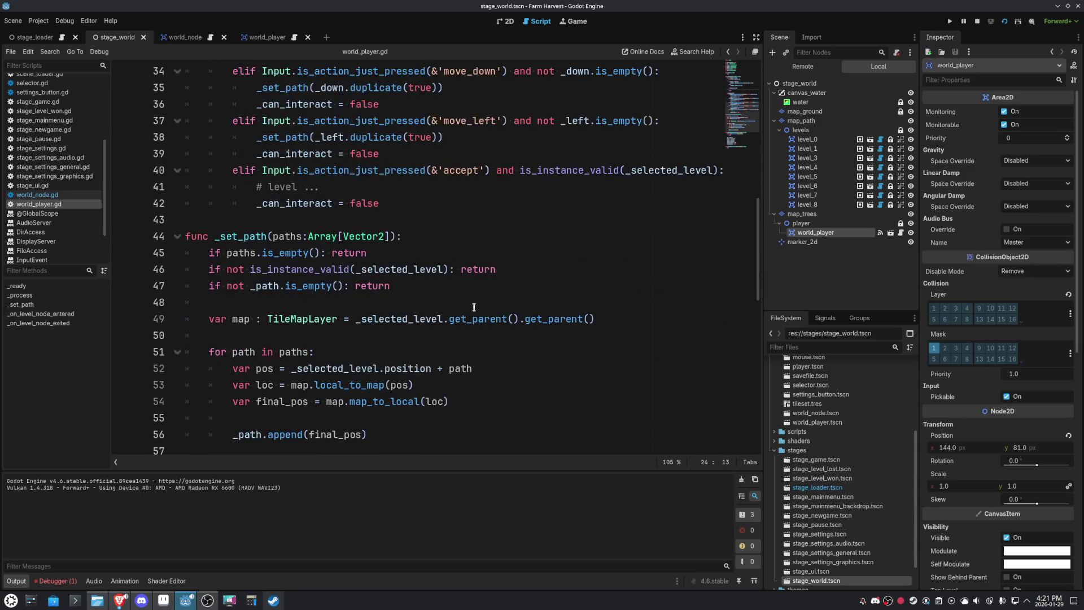
pyautogui.scroll(-3, 474, 307)
pyautogui.scroll(14, 474, 307)
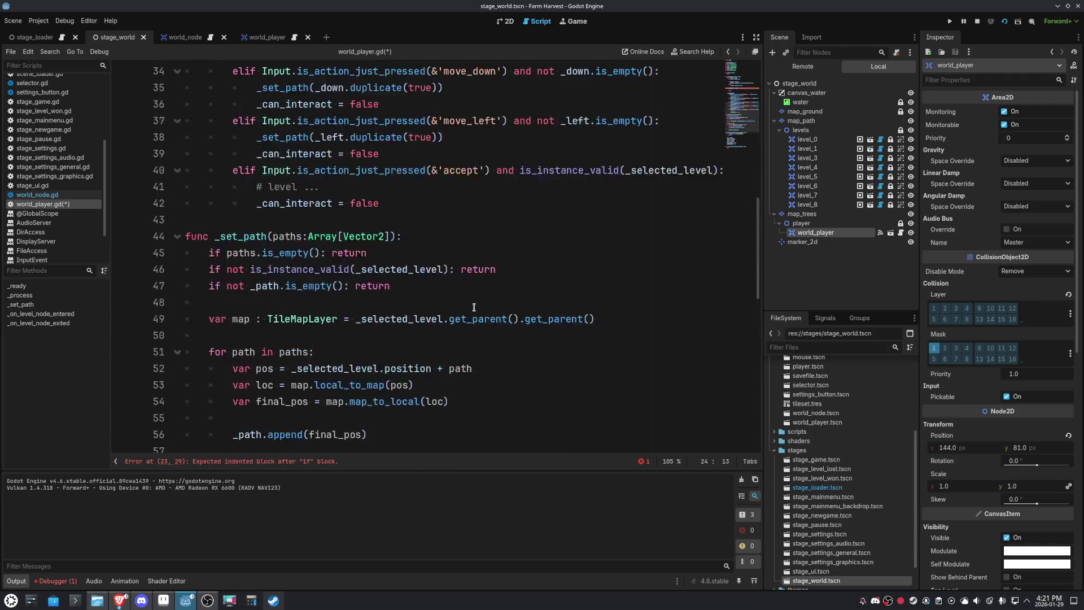
pyautogui.scroll(2, 473, 307)
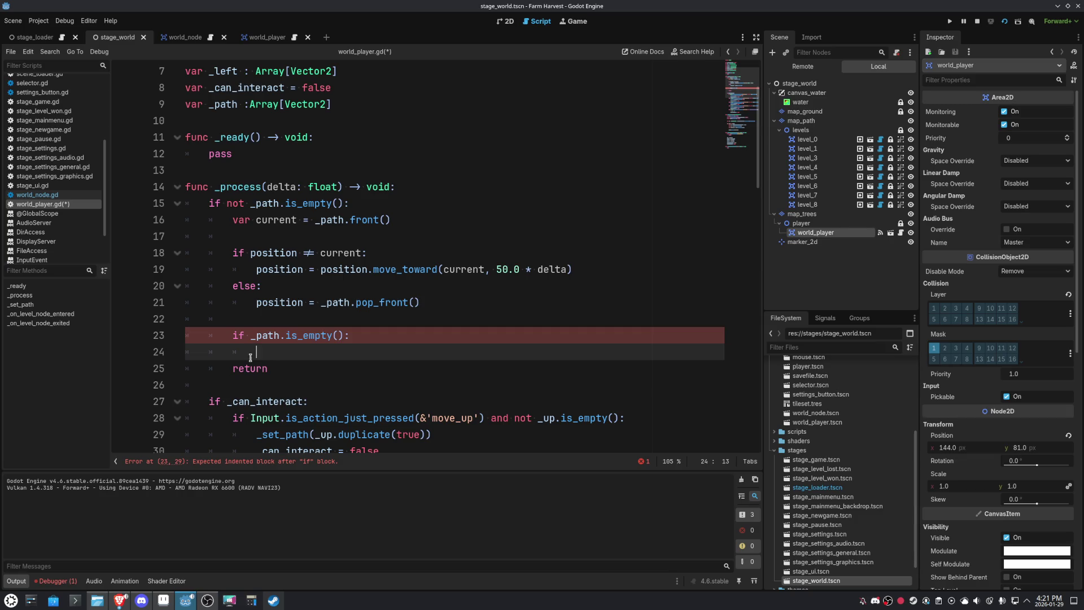
pyautogui.moveTo(251, 358); pyautogui.dragTo(137, 341)
pyautogui.press('BackSpace')
pyautogui.press('BackSpace')
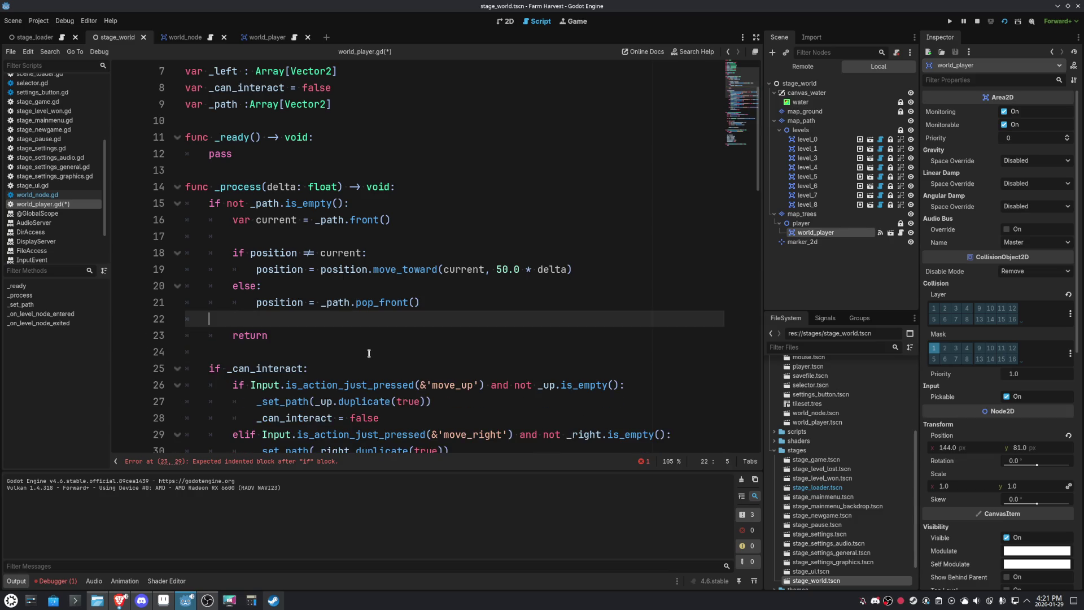
pyautogui.press('BackSpace')
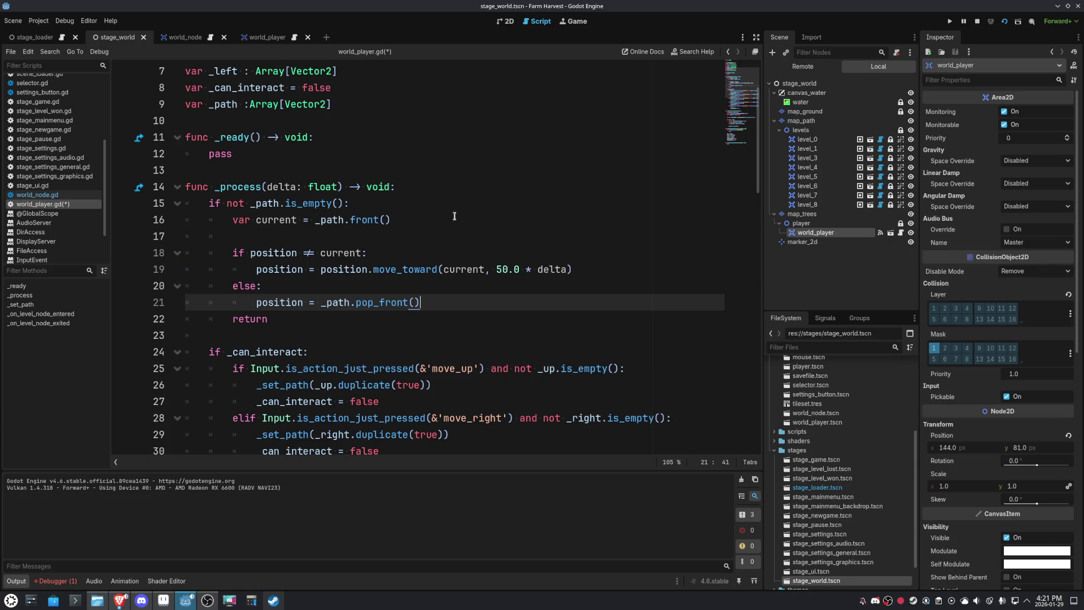
# - Highlight uses of the current variable, go to blank line 17, and run the game with F5
pyautogui.moveTo(363, 255); pyautogui.dragTo(293, 256)
pyautogui.doubleClick(341, 253)
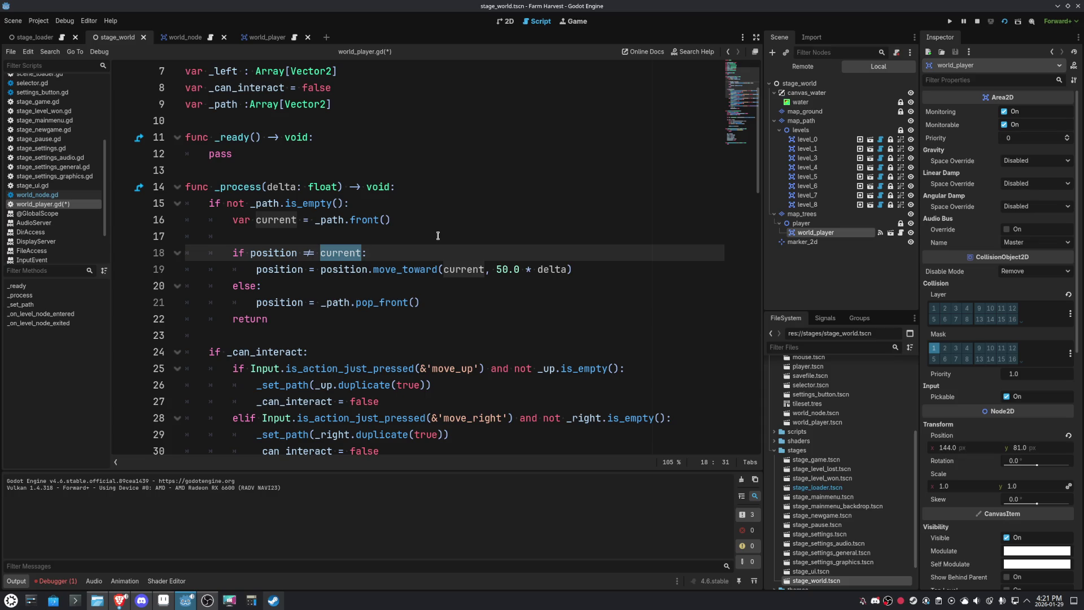
pyautogui.click(438, 235)
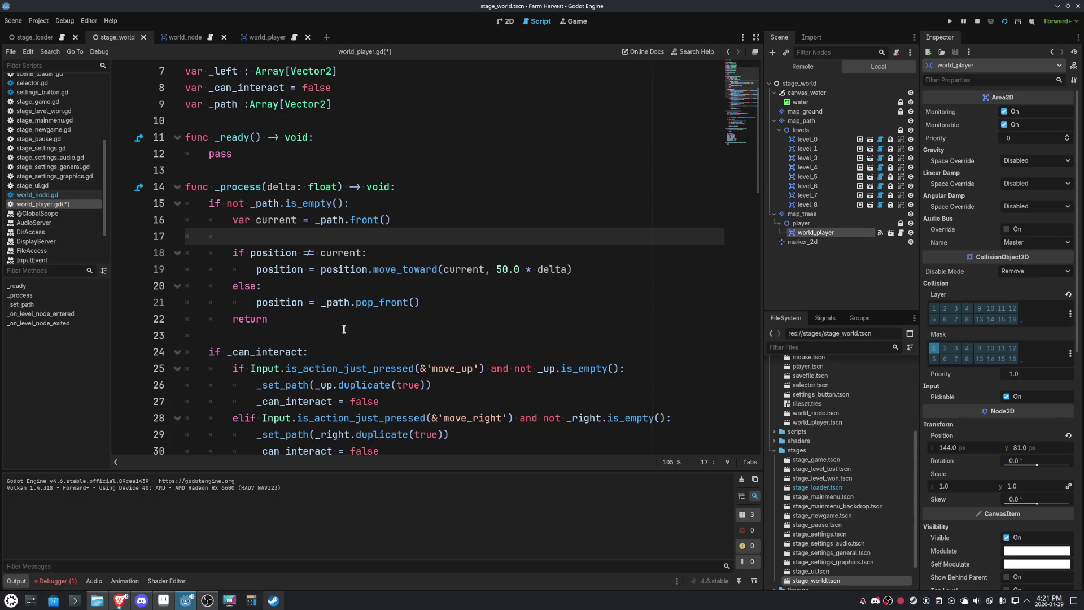
pyautogui.press('F5')
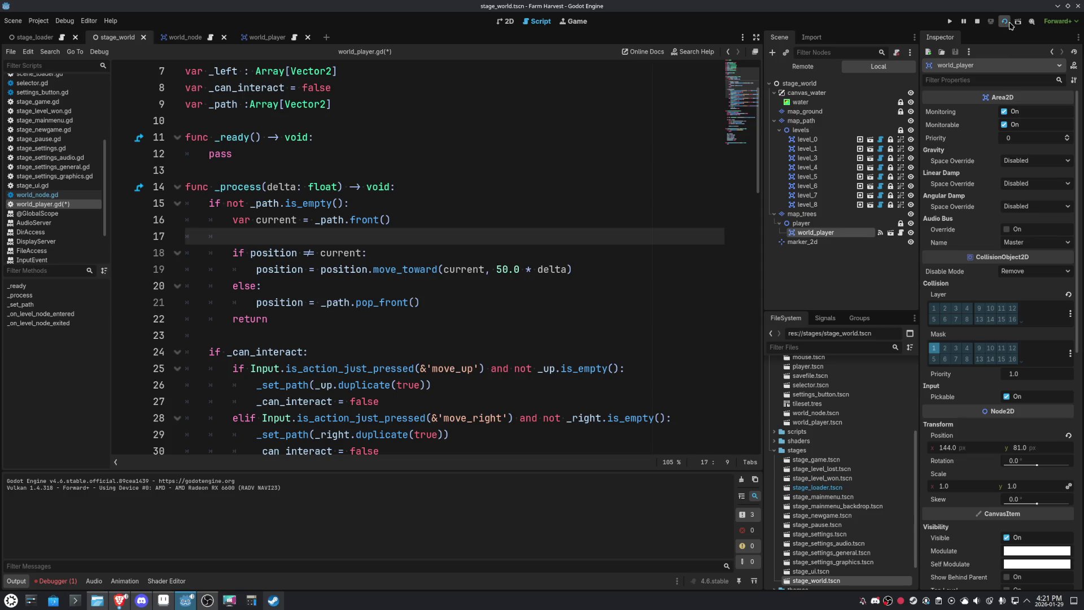